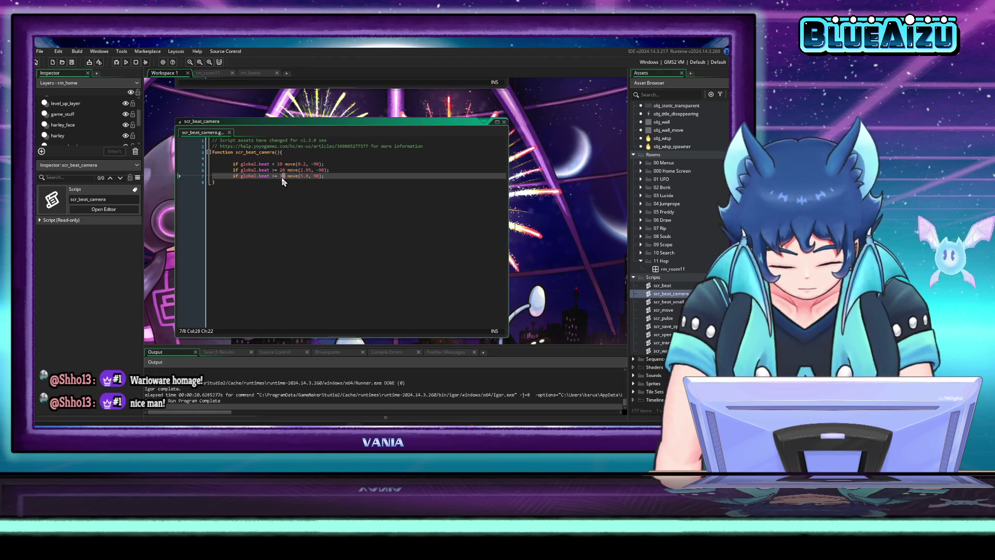
Step: Change the line 7 beat threshold from 30 to 25, then run the game with F5
double_click(283, 176)
type("25")
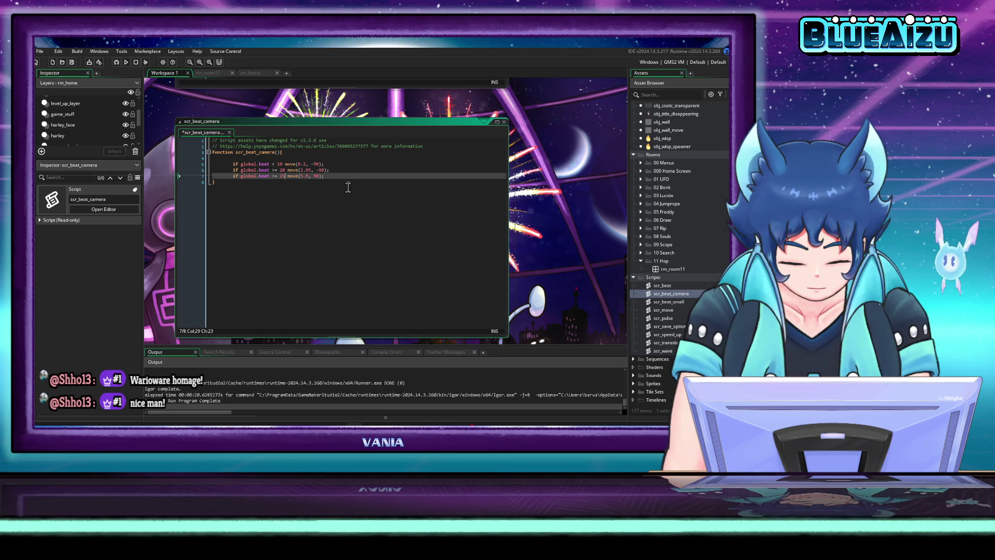
key("F5")
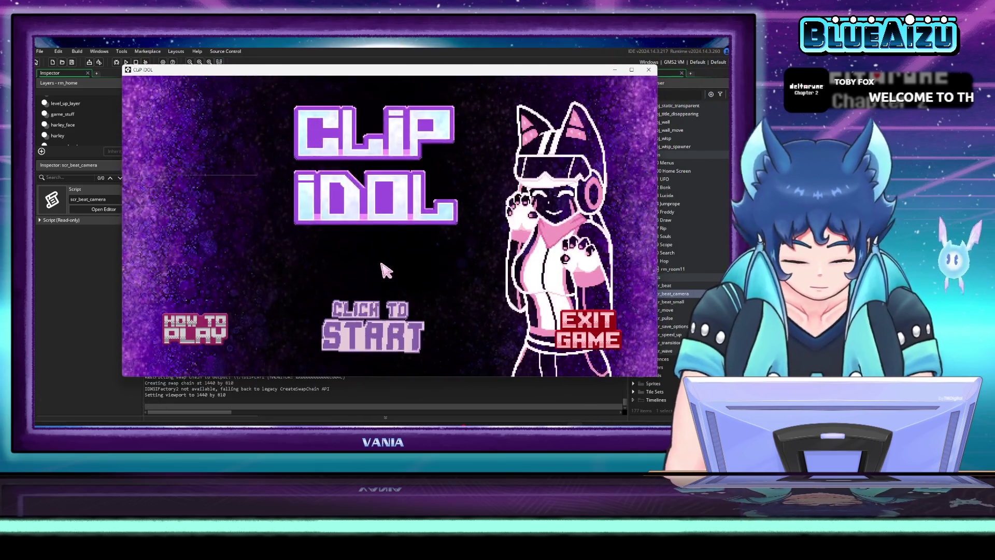
Step: Start the game and jump the lock box over platforms and spikes to LEVEL UP, then exit
left_click(407, 332)
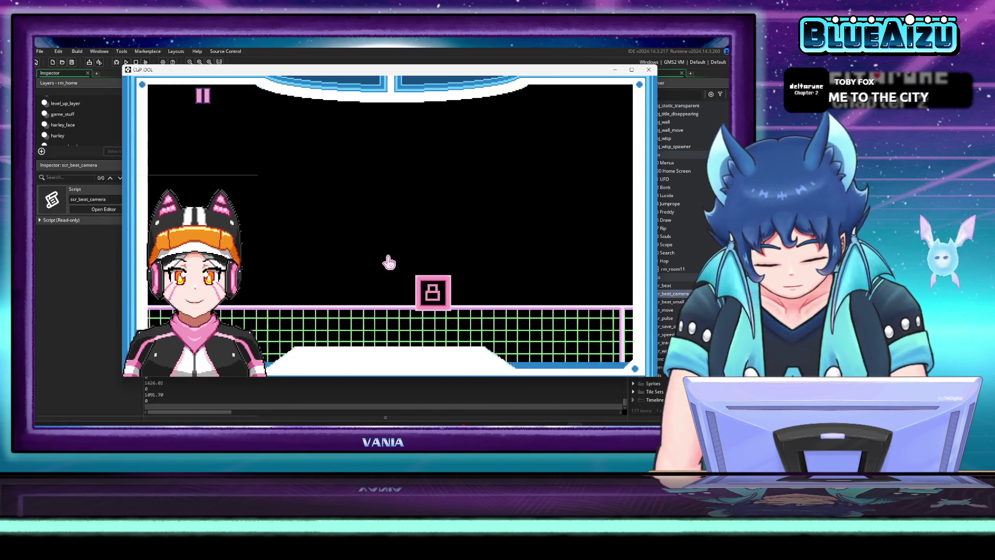
left_click(389, 263)
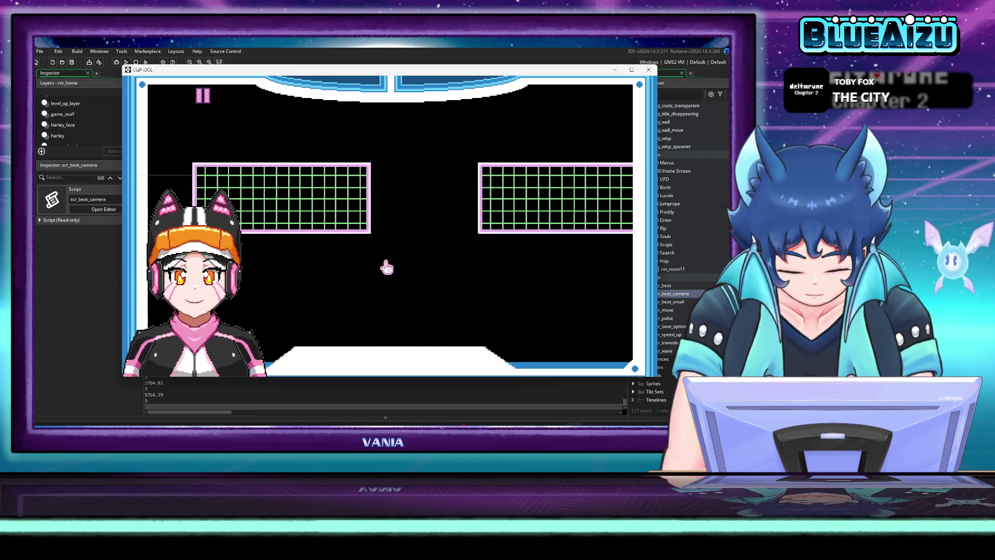
left_click(384, 267)
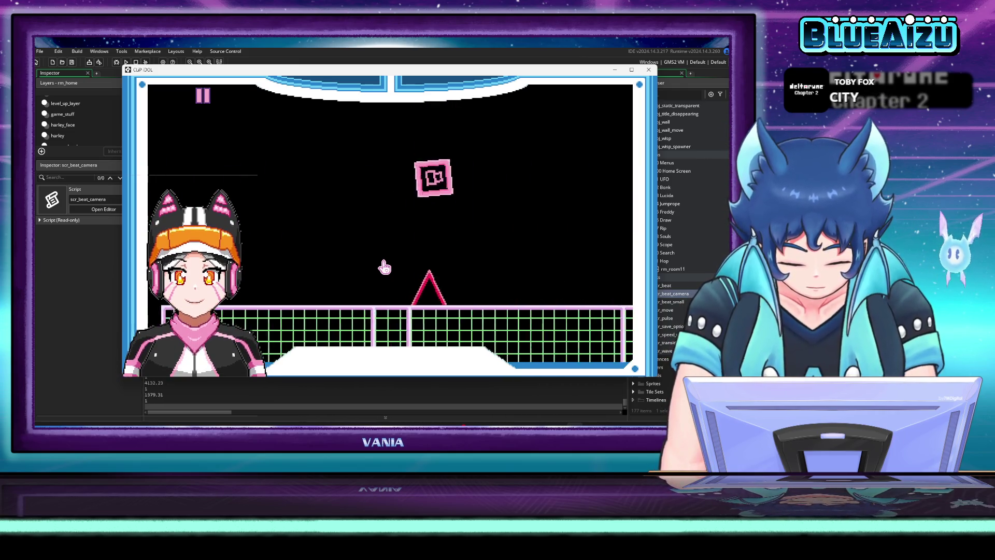
left_click(385, 267)
left_click(383, 265)
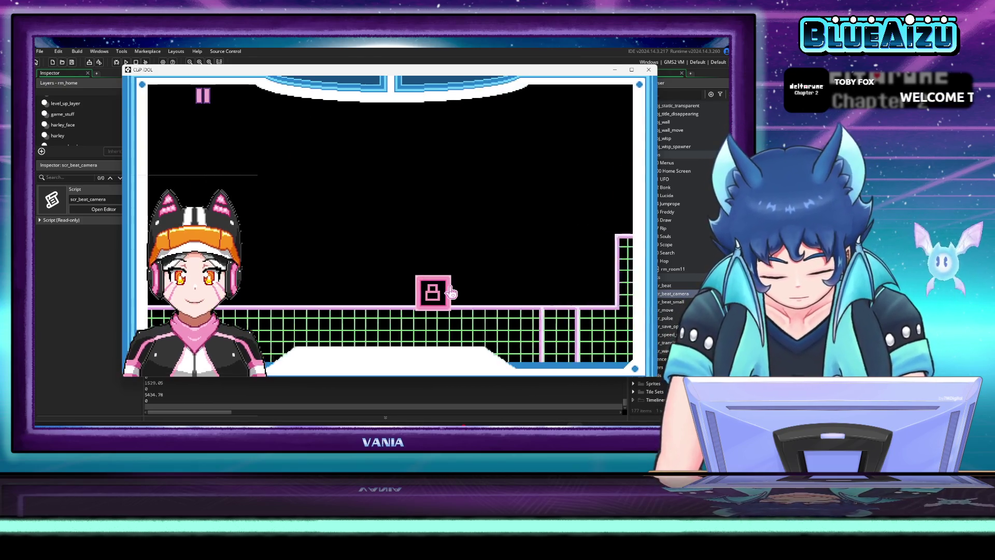
key("space")
key("space")
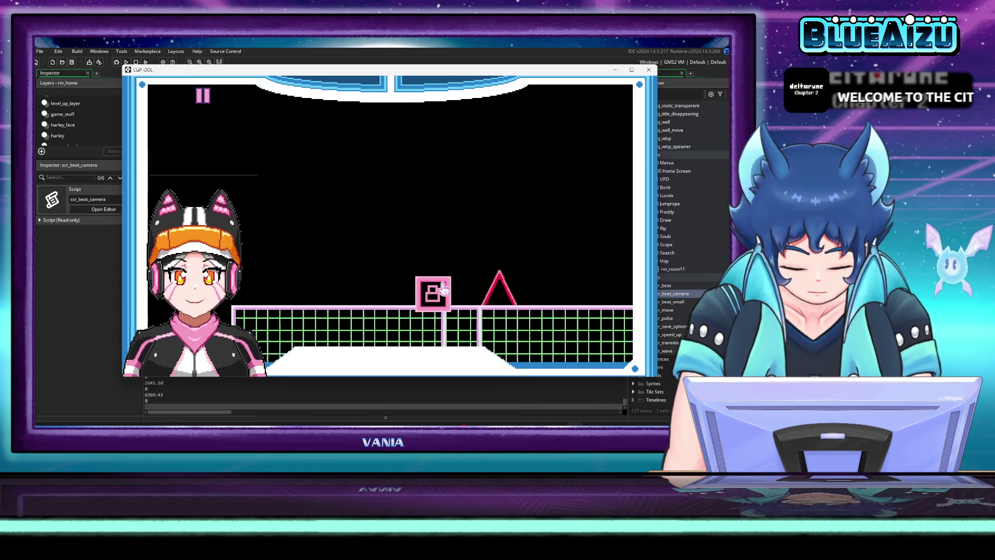
key("space")
key("space")
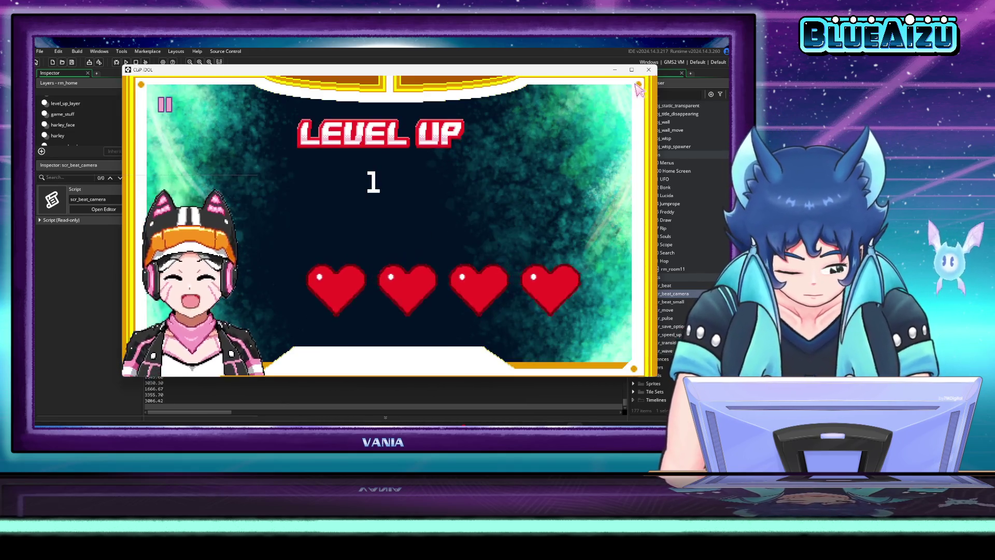
key("Escape")
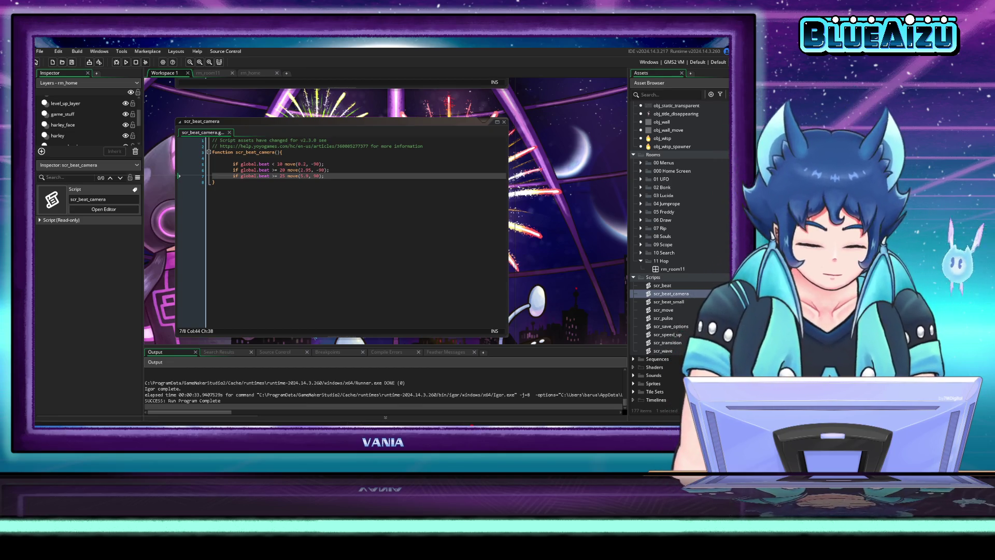
Step: Change the line 6 threshold from 20 to 15 and the line 5 threshold from 10 to 5
left_click(315, 177)
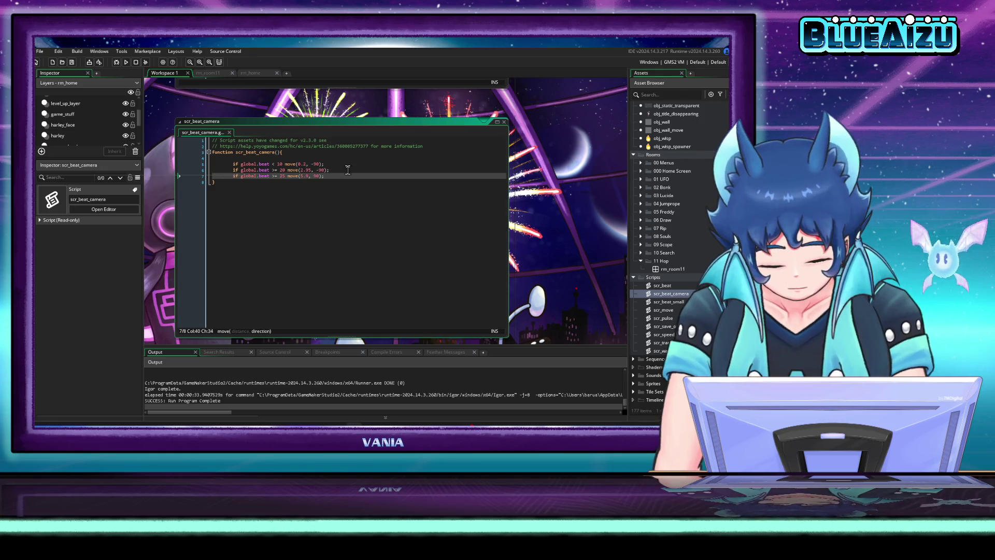
left_click(347, 169)
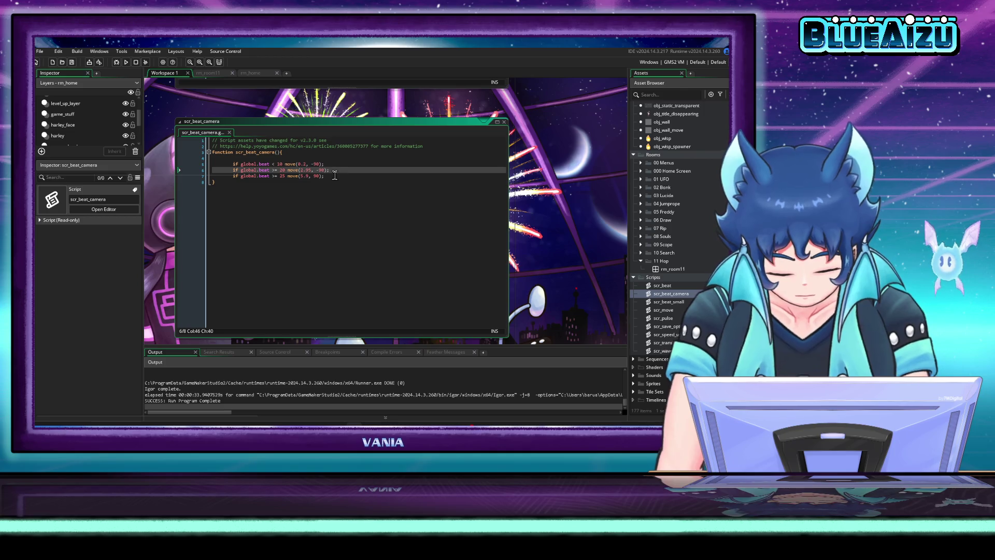
left_click(335, 180)
left_click(335, 177)
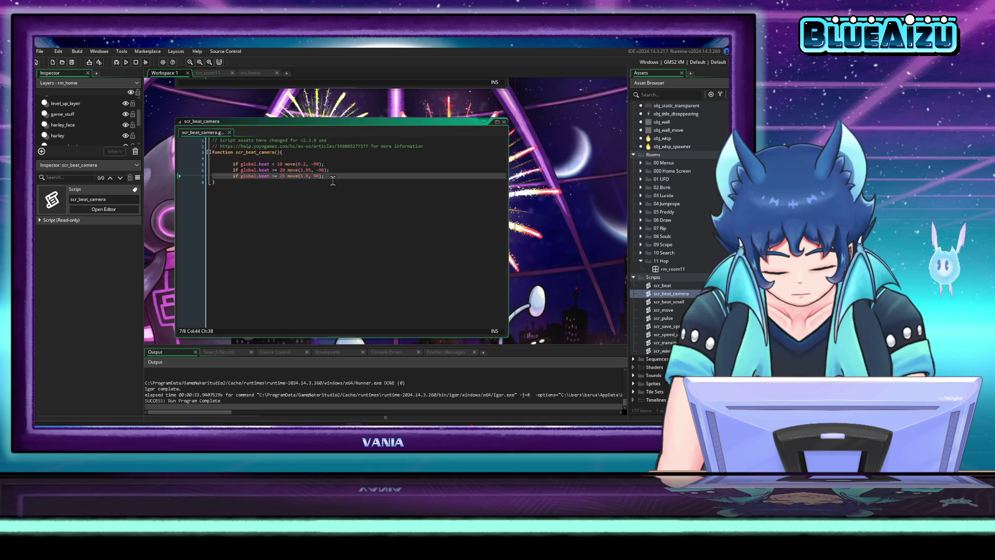
left_click(284, 170)
type("15")
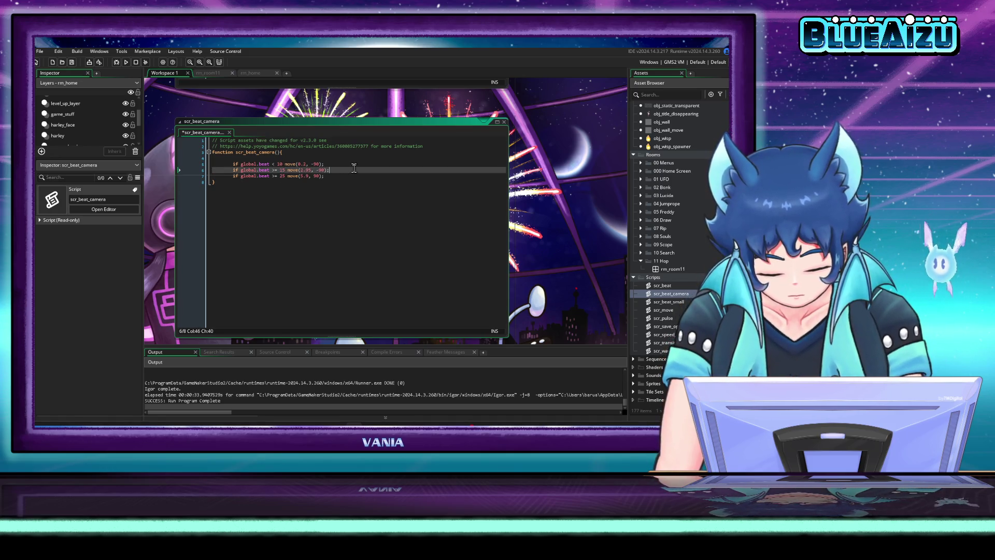
double_click(280, 164)
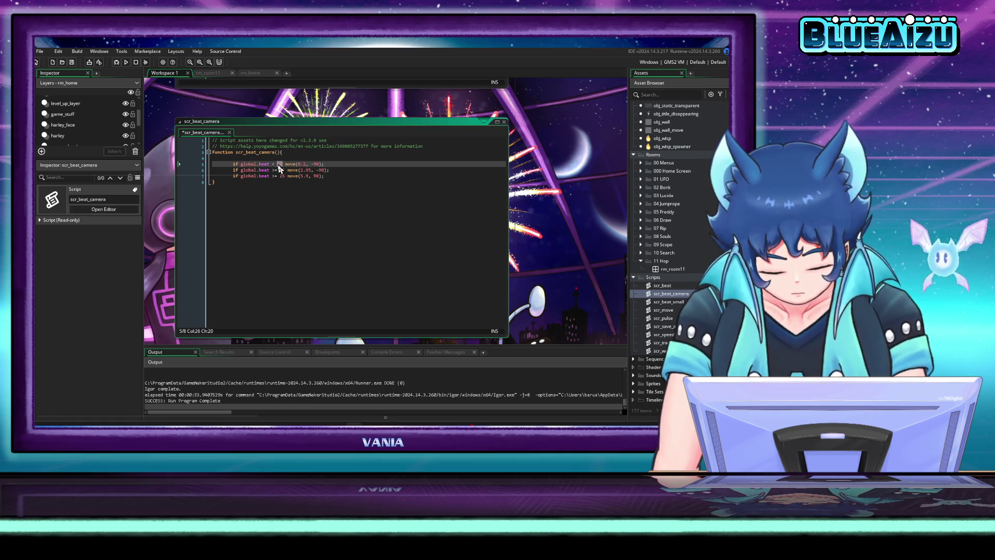
left_click(364, 176)
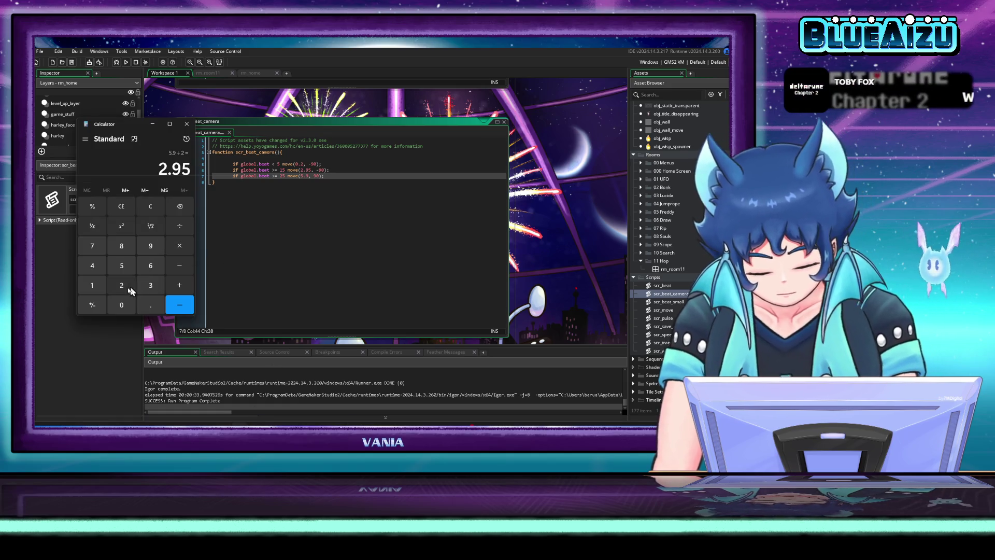
Step: Compute 2.95 ÷ 2 = 1.475 in Calculator, then select the 0.2 distance on line 5
left_click(122, 285)
left_click(151, 305)
left_click(151, 245)
left_click(121, 266)
key("slash")
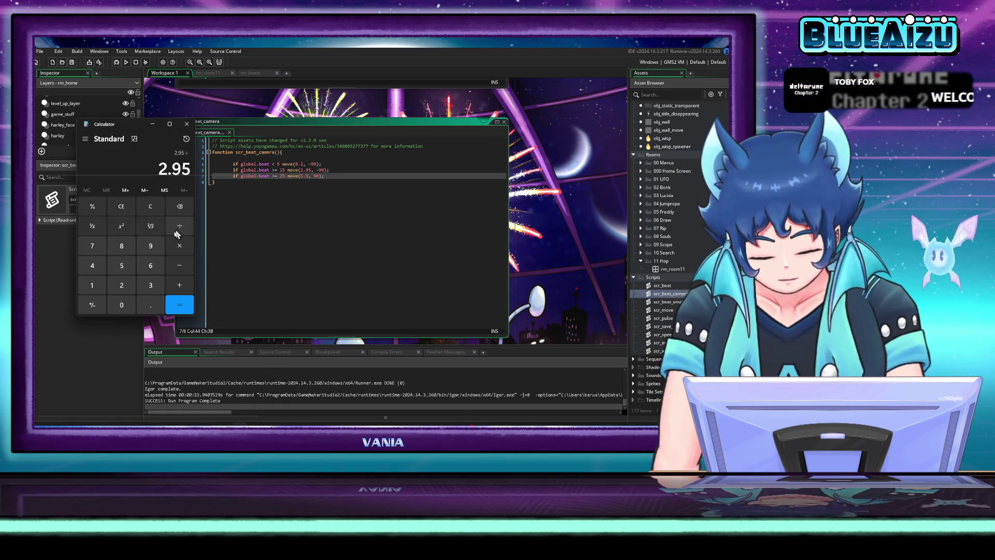
left_click(122, 286)
left_click(179, 305)
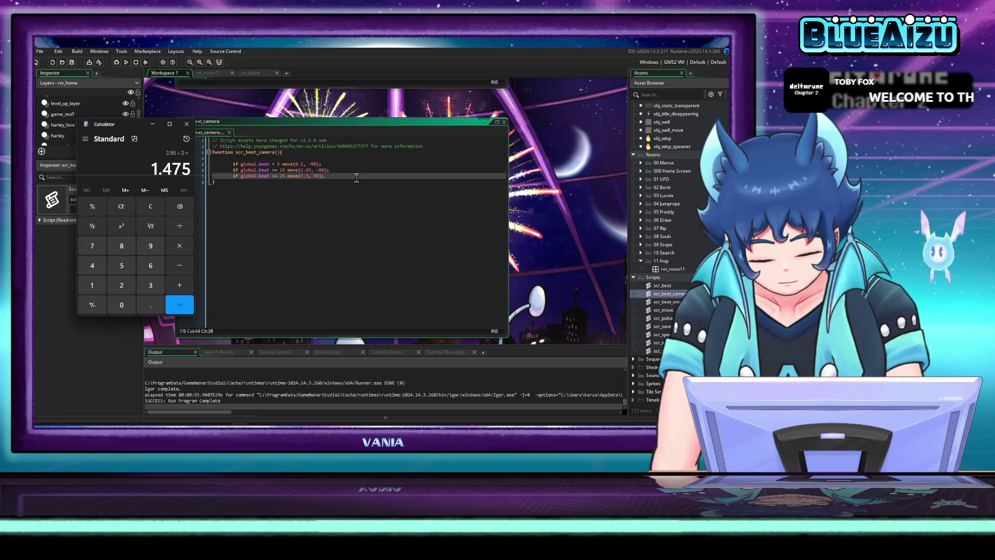
double_click(300, 164)
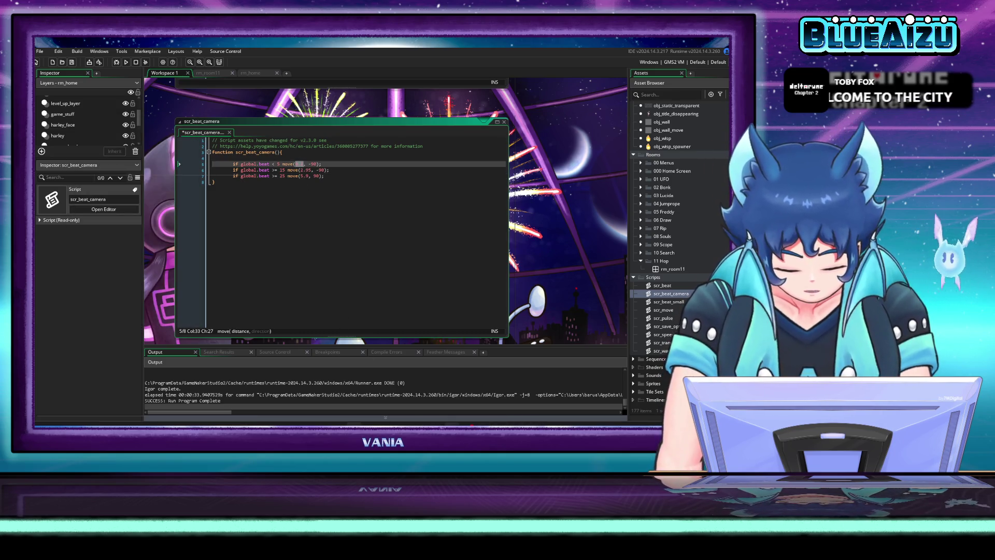
Step: Bring Calculator forward and move it away from the code
key("alt+Tab")
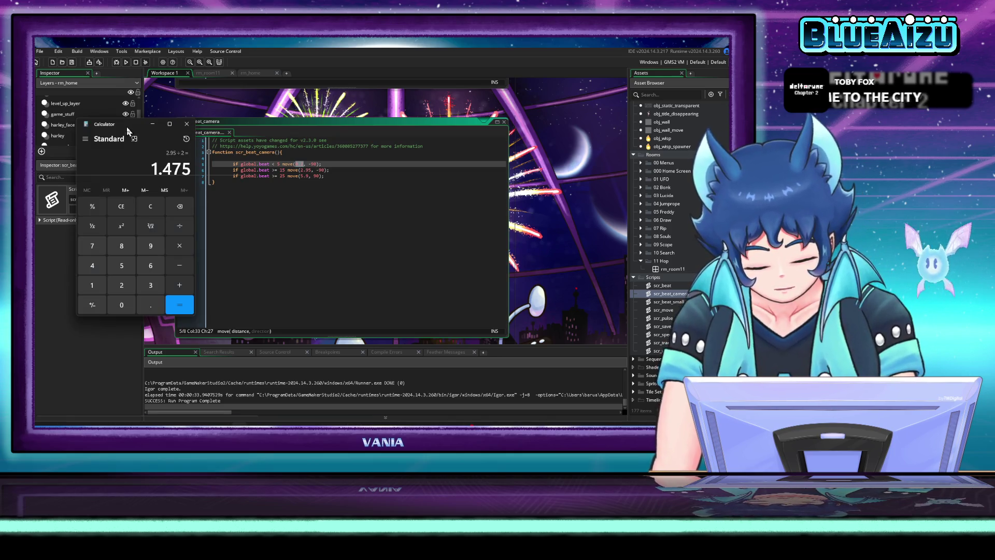
left_click(127, 128)
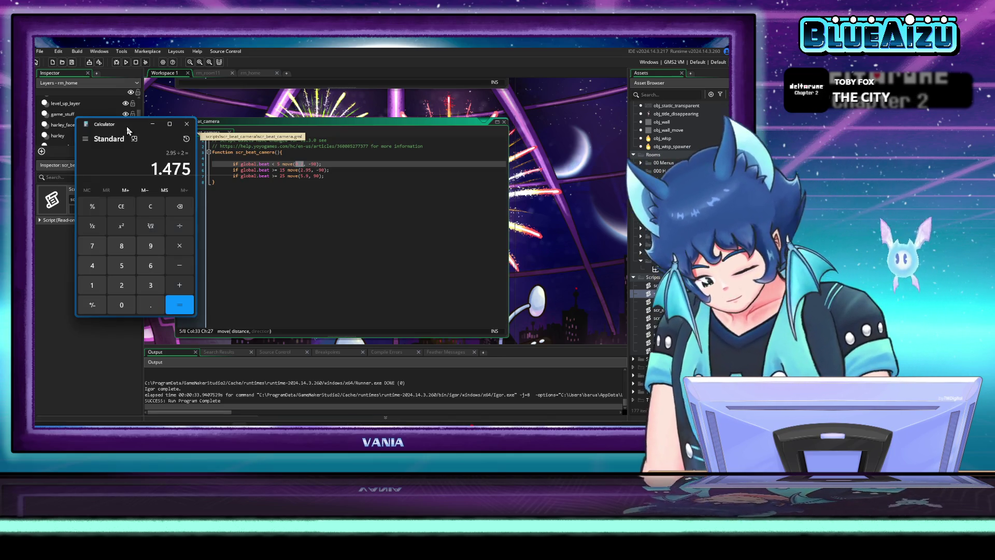
mouse_move(131, 128)
left_mouse_down()
mouse_move(109, 131)
mouse_move(118, 132)
left_mouse_up()
Step: Replace the line 5 move distance 0.2 with 1.475 and launch a new test run
left_click(290, 199)
left_click(302, 176)
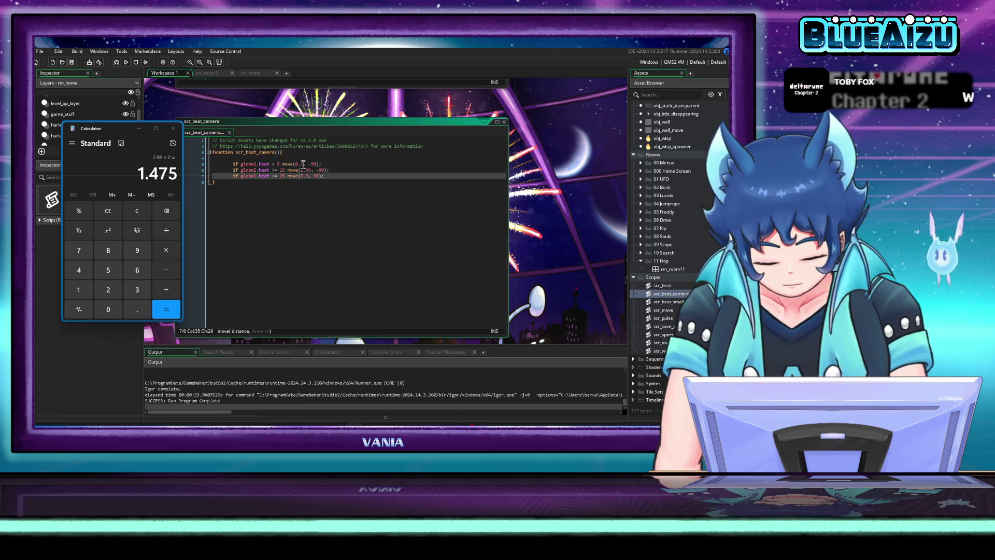
left_click_drag(304, 164, 296, 165)
type(".")
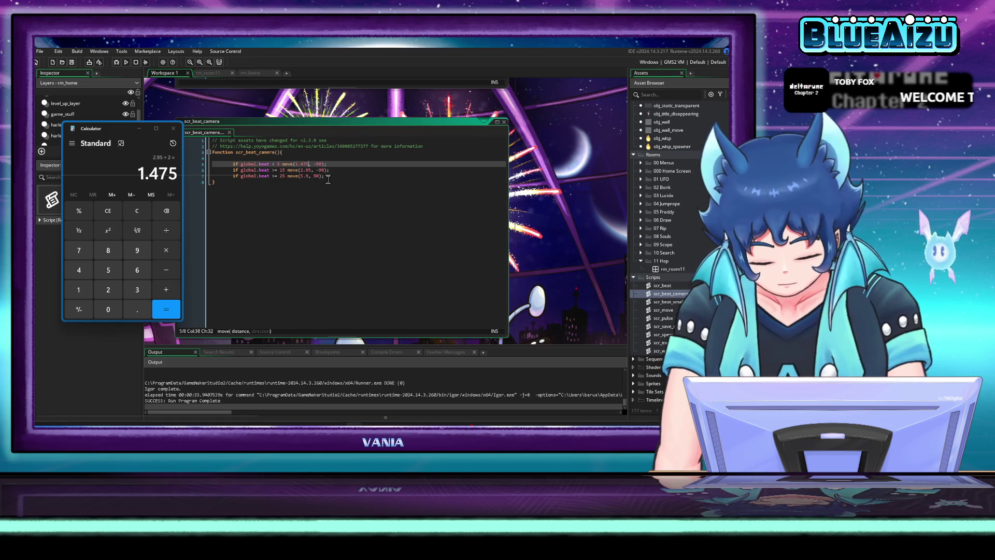
left_click(327, 176)
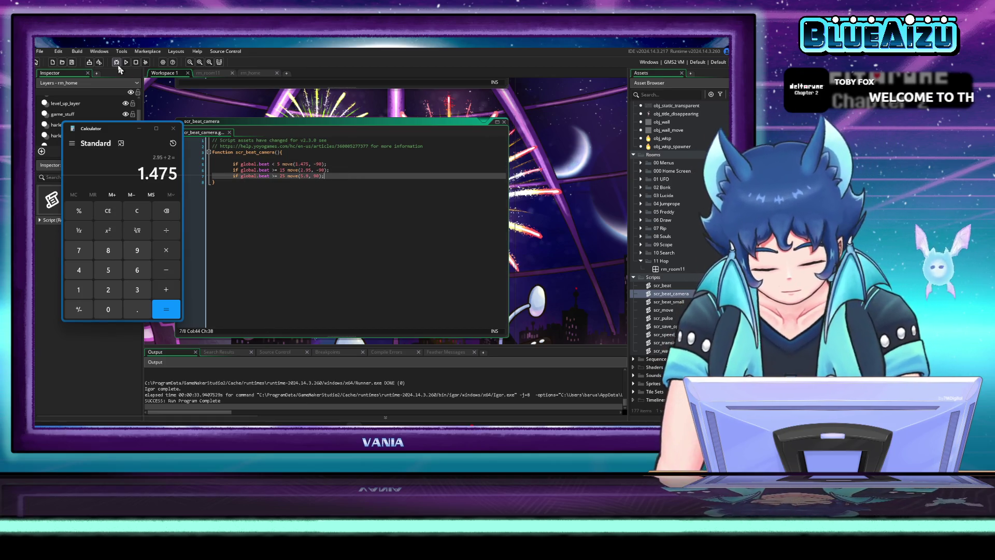
left_click(117, 64)
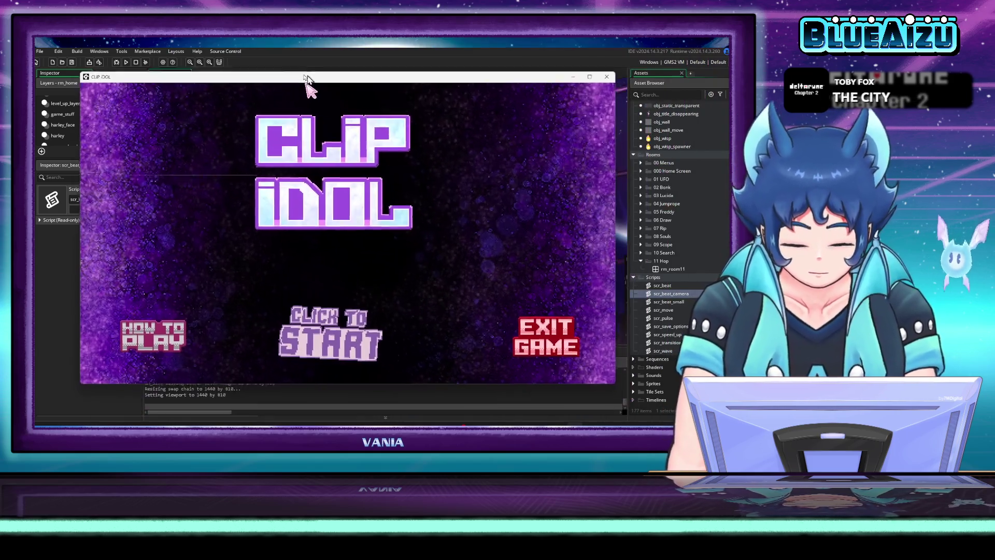
Step: Start the game, jump the lock box onto the raised platform, and close the game window
left_click(328, 356)
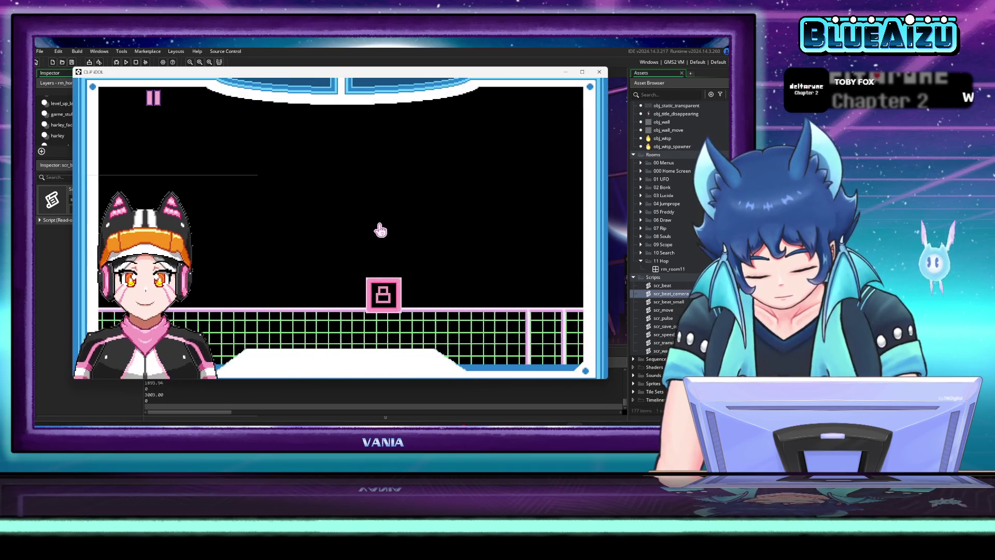
left_click(367, 258)
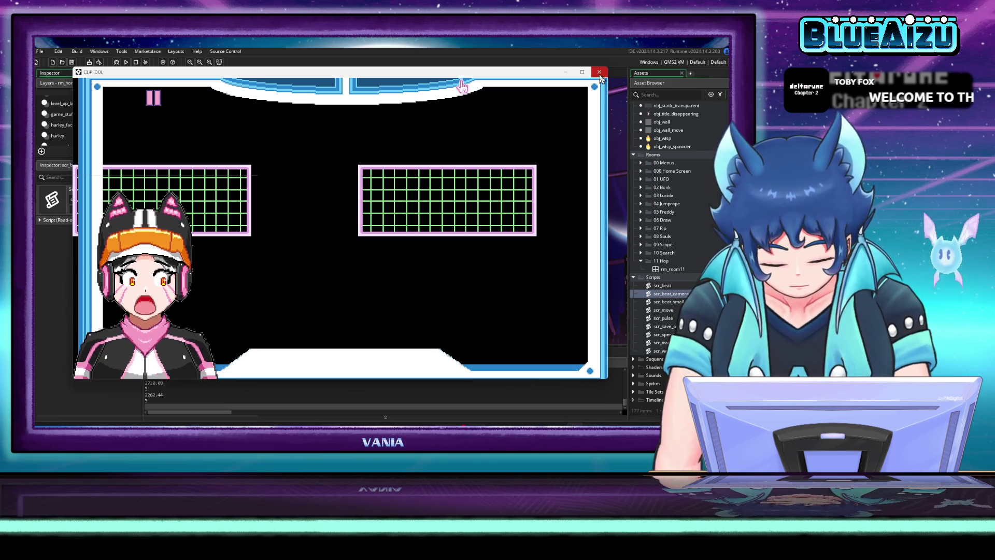
left_click(599, 74)
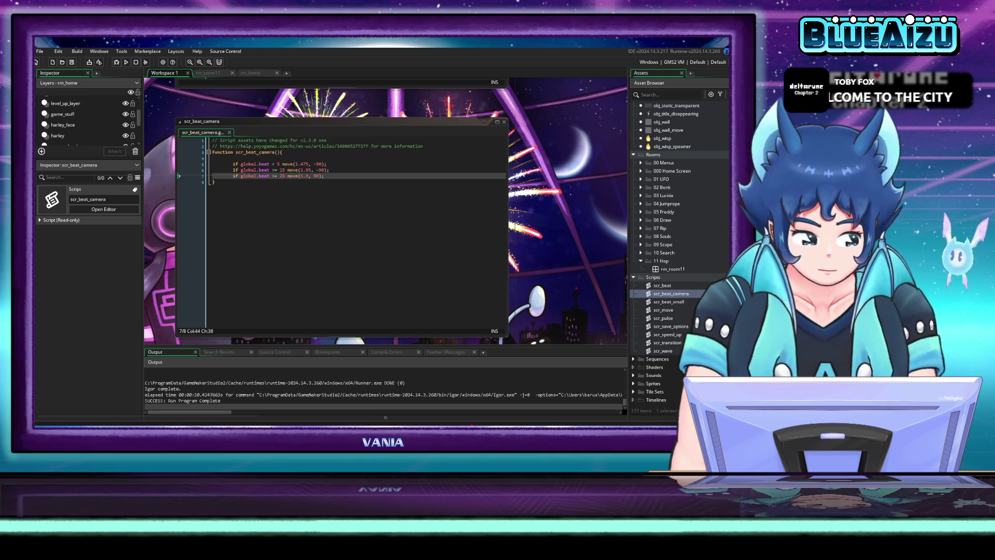
Step: Change the first beat check on line 5 from < 5 to <= 5 and save the script
left_click(340, 187)
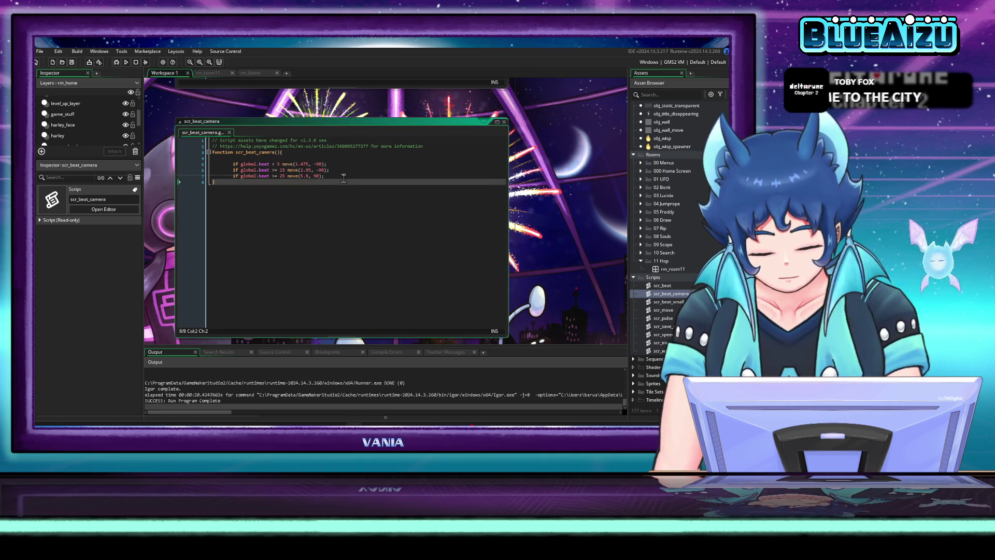
left_click(343, 177)
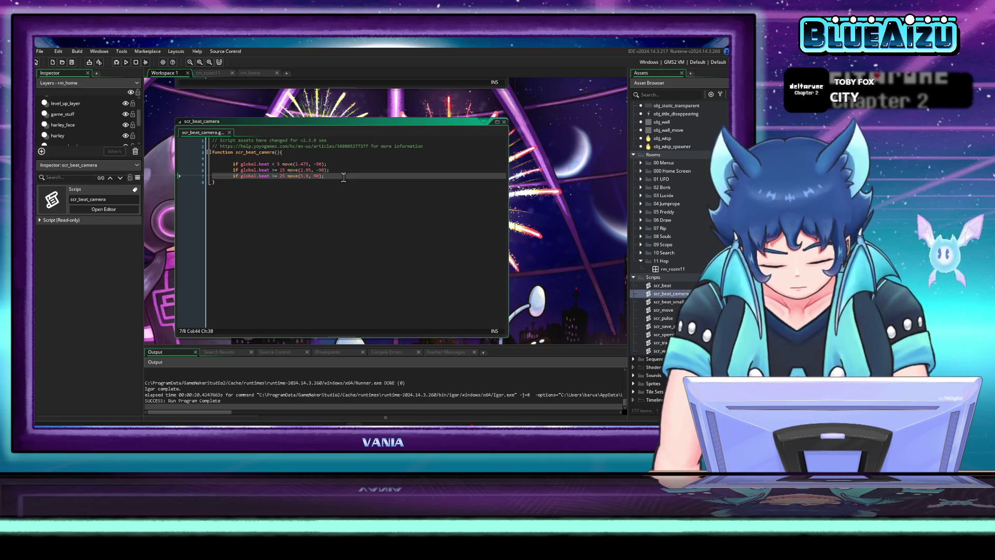
left_click(275, 164)
type("=")
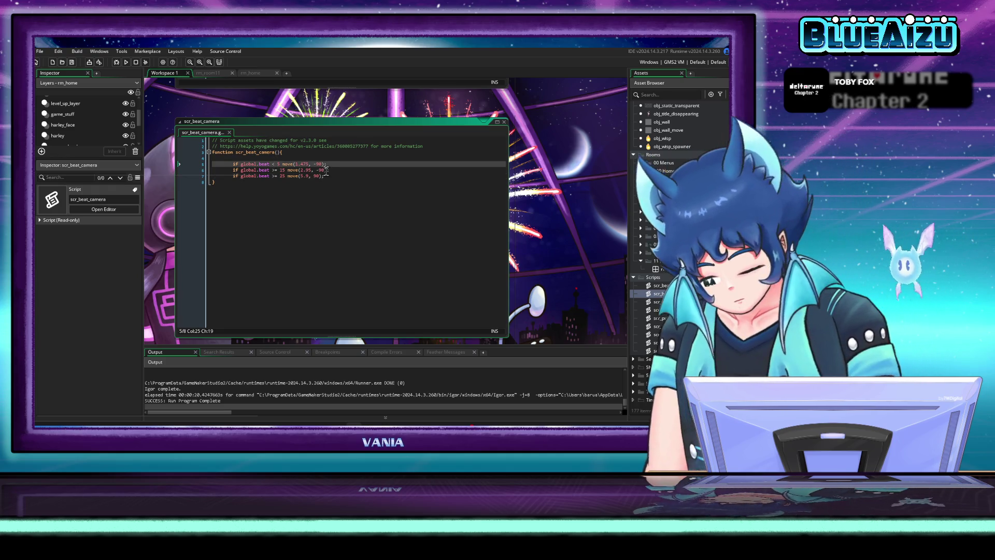
key("ctrl+s")
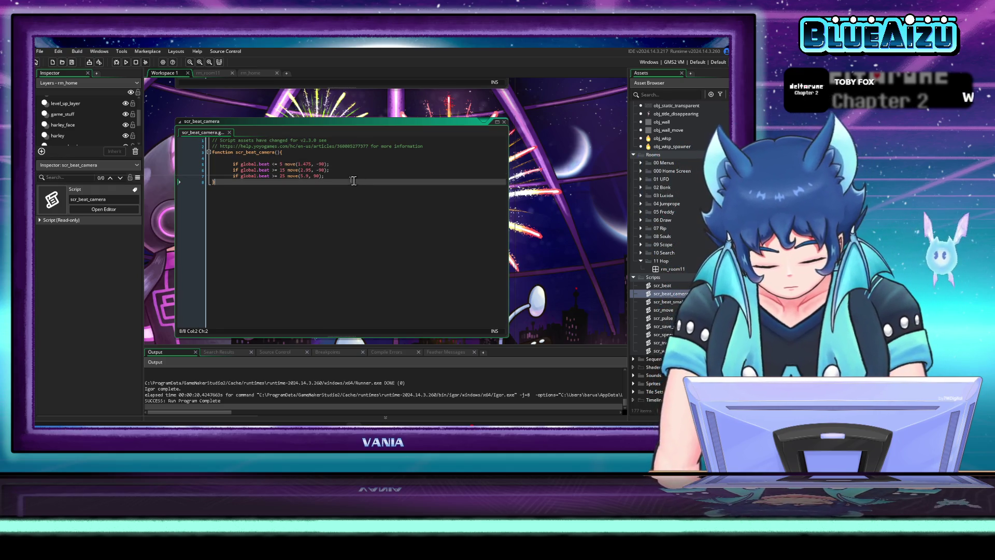
Step: Paste a copy of the beat-15 move line below it and place Calculator beside the code
left_click(334, 176)
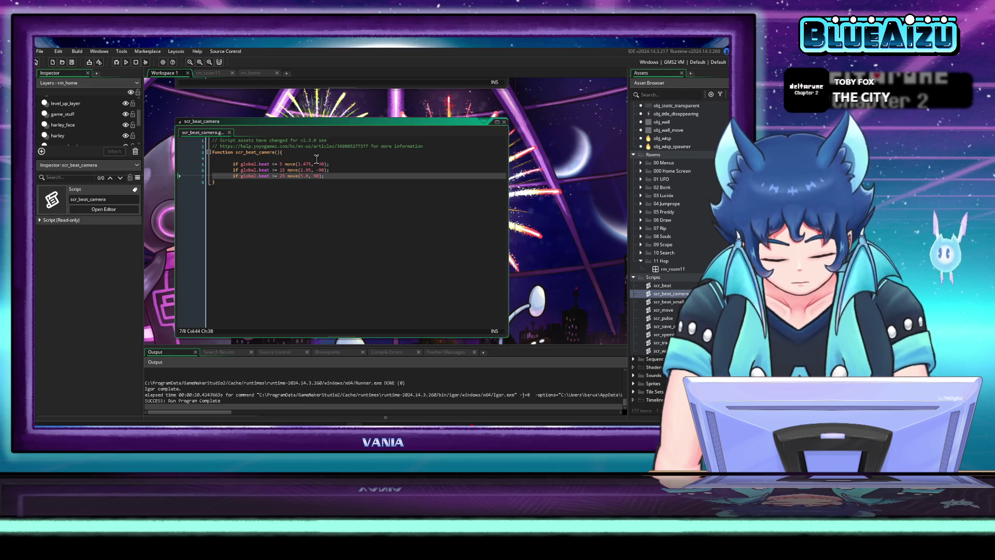
left_click(340, 171)
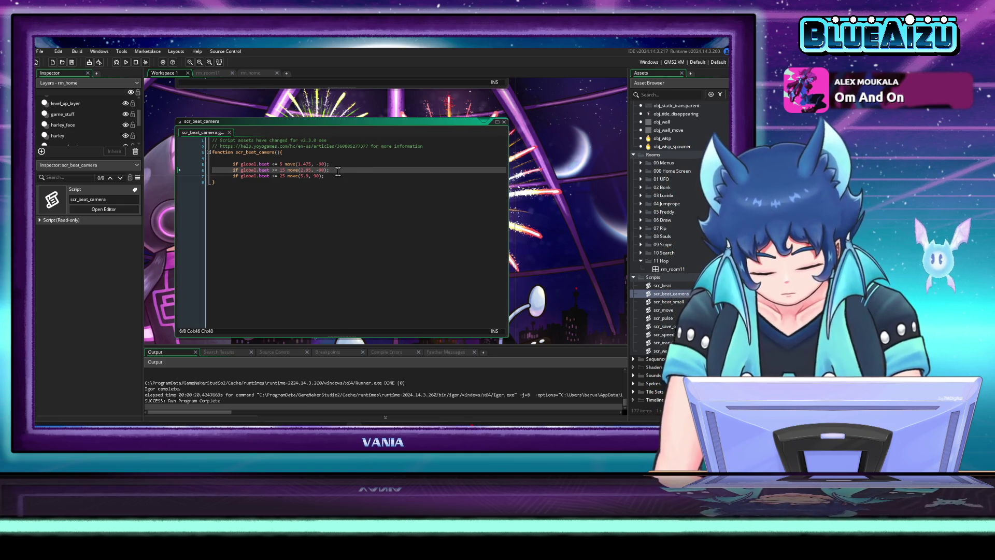
left_click(239, 172, "shift")
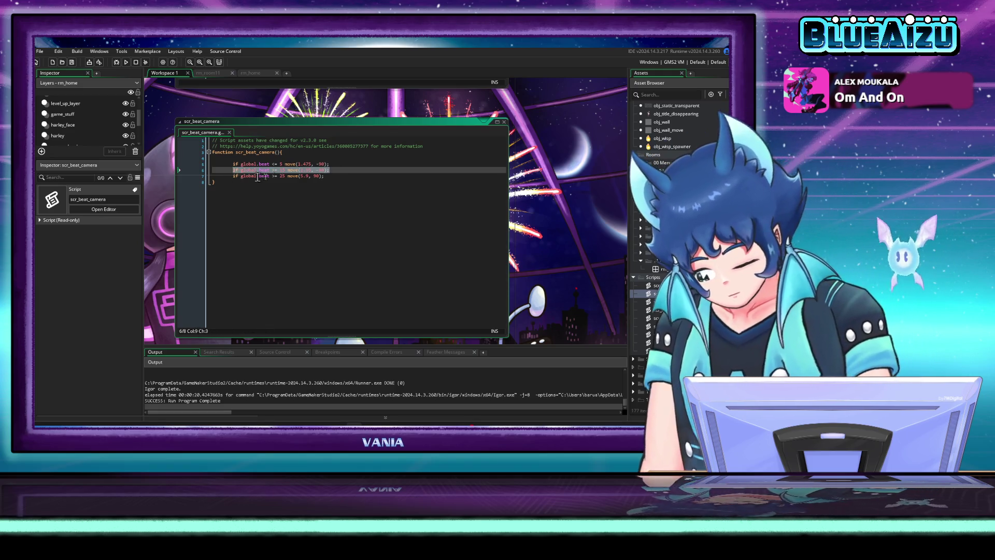
left_click(351, 170)
key("Return")
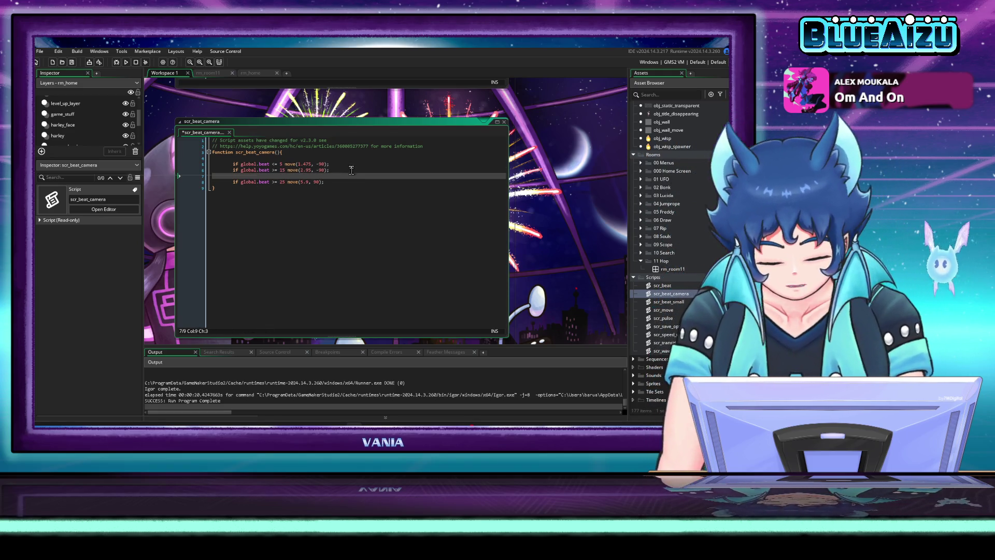
type("if global.beat >= 15 move(2.95, -90);")
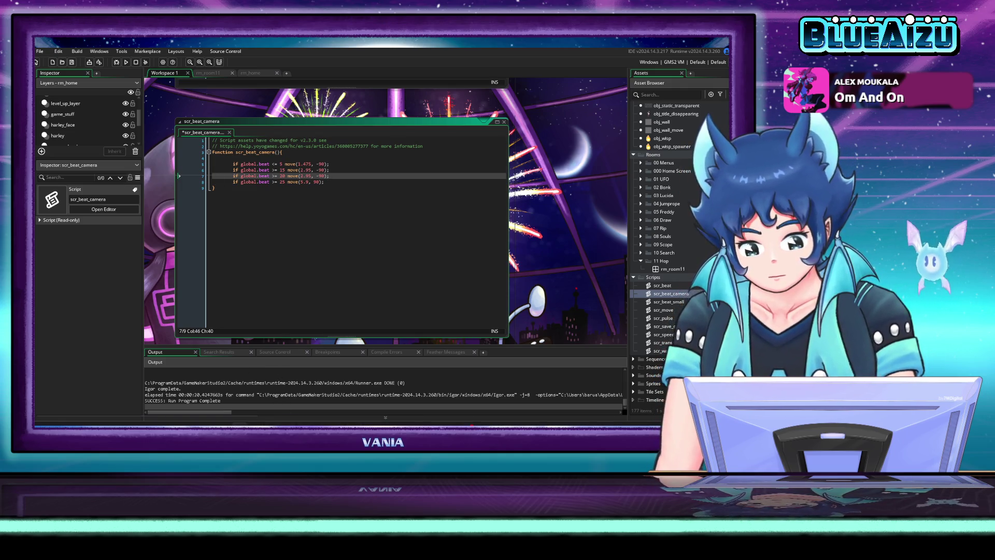
mouse_move(269, 67)
left_mouse_down()
mouse_move(123, 167)
mouse_move(103, 147)
left_mouse_up()
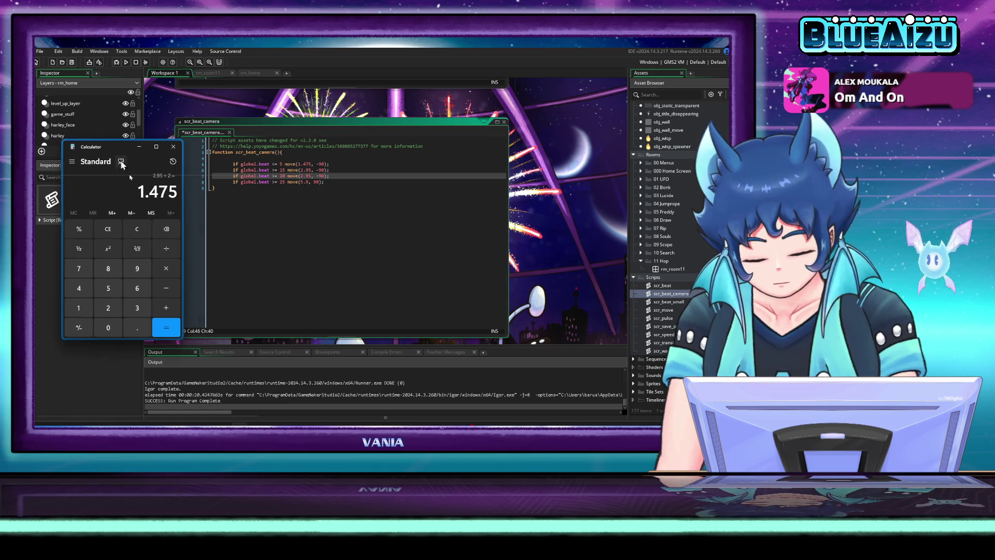
Step: Calculate 5.9 − 2.95 in Calculator
left_click(109, 288)
key("period")
left_click(137, 268)
left_click(170, 250)
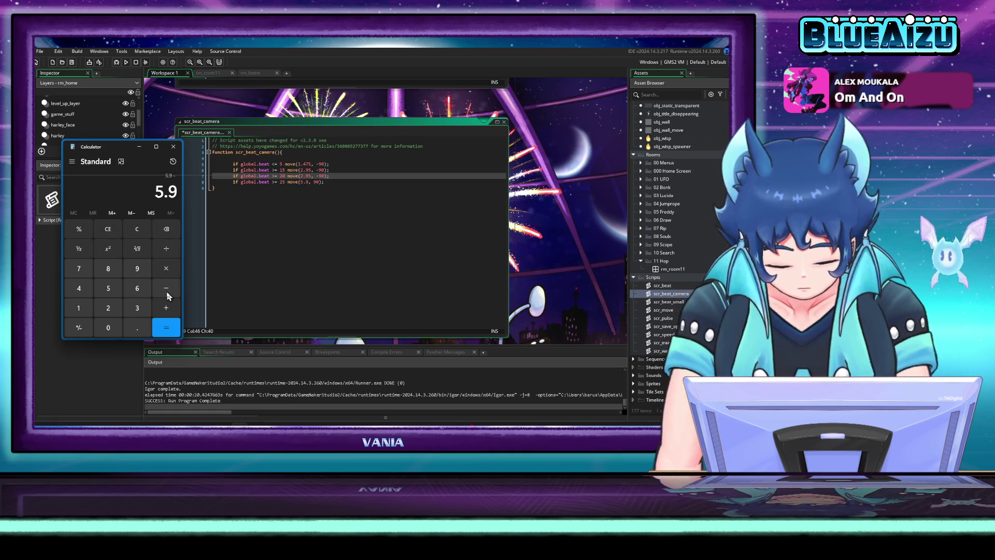
left_click(108, 308)
left_click(136, 328)
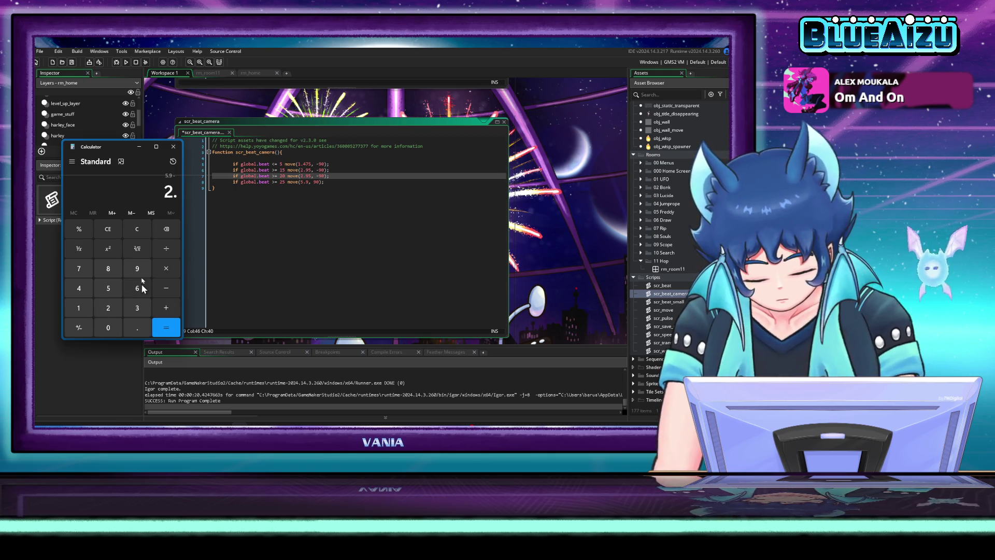
left_click(137, 268)
left_click(110, 290)
left_click(160, 324)
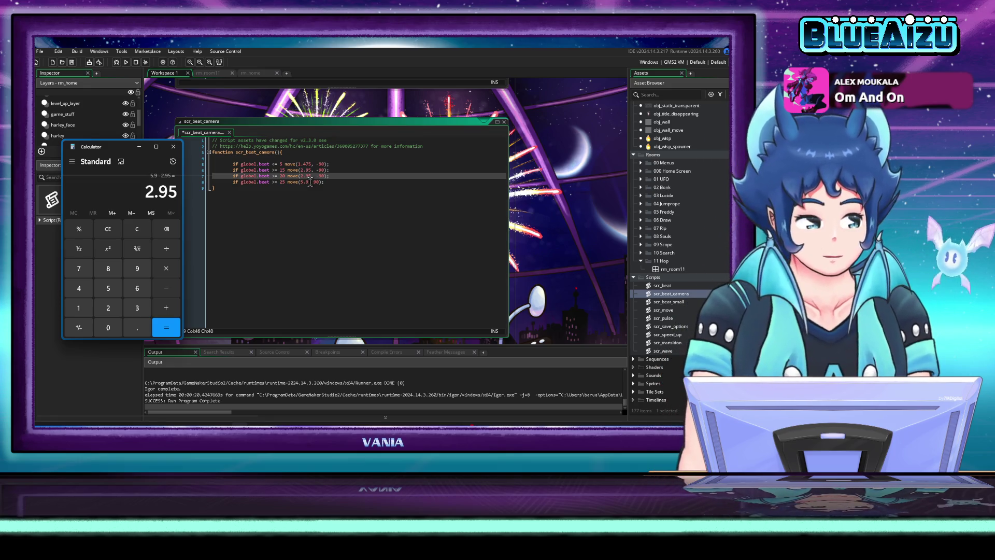
Step: Calculate 5.9 ÷ 4 = 1.475 and copy the result
left_click(140, 234)
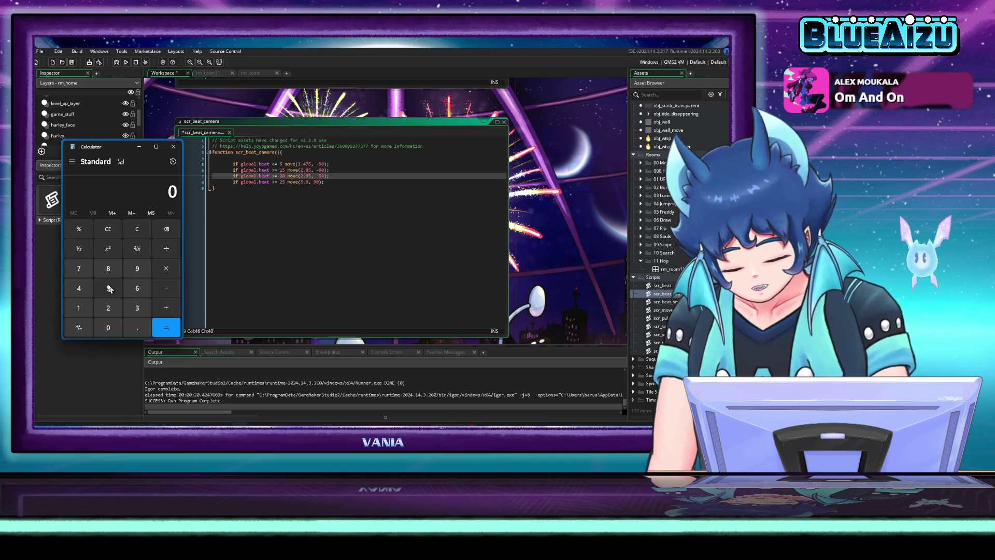
left_click(109, 288)
left_click(137, 327)
left_click(142, 268)
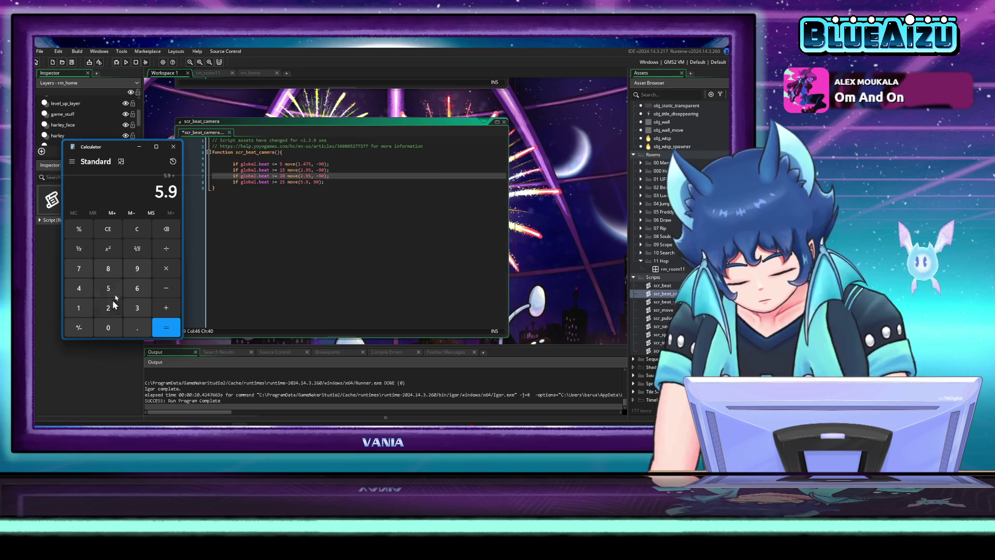
left_click(79, 287)
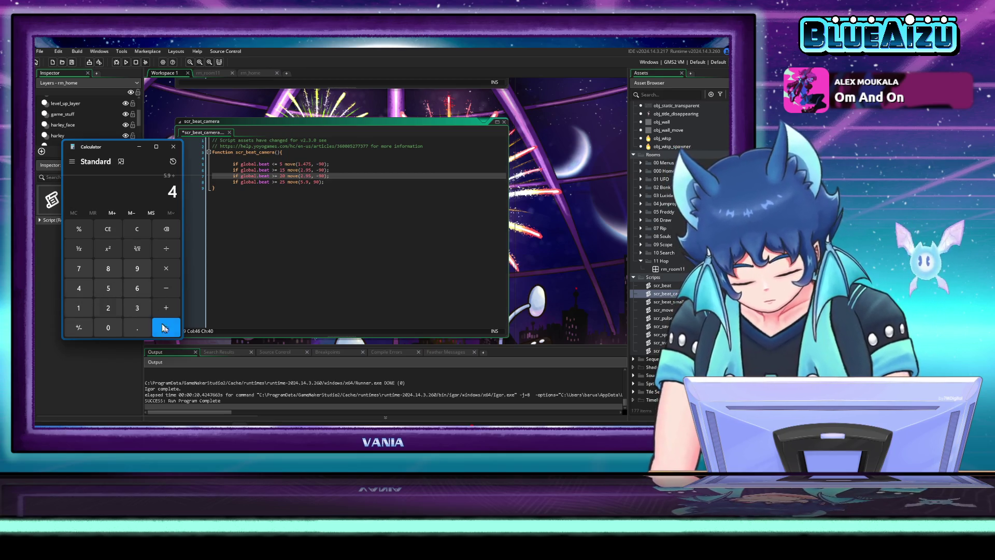
left_click(166, 327)
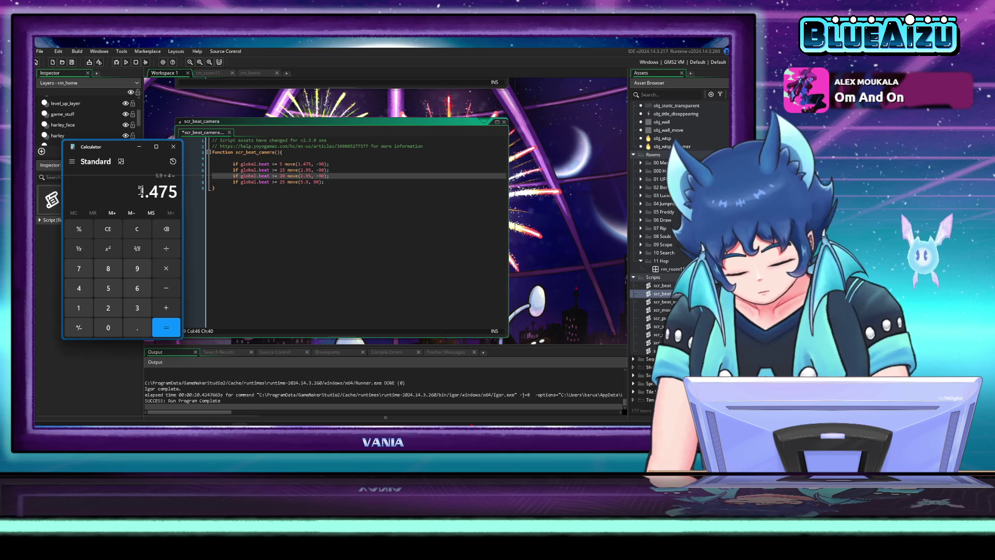
left_click_drag(140, 188, 221, 193)
key("ctrl+c")
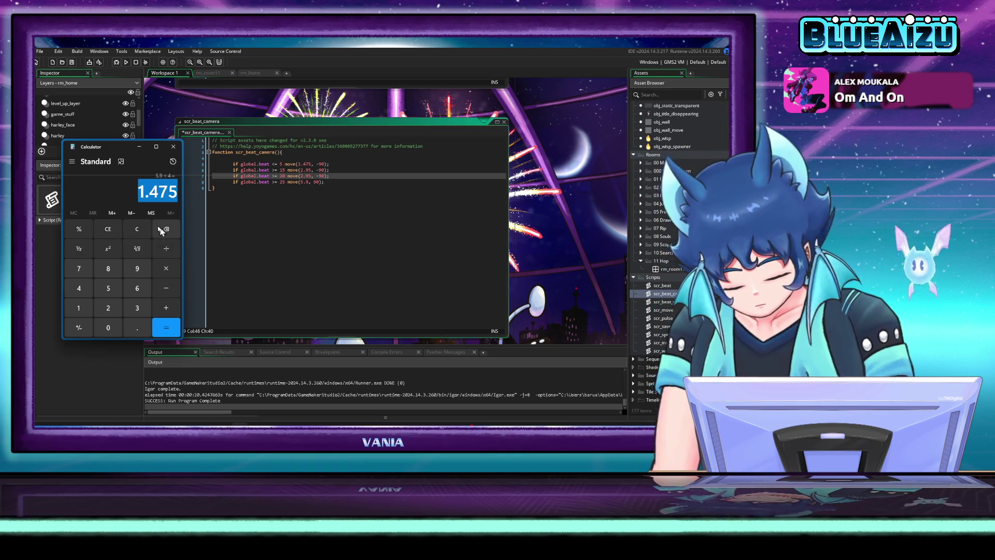
Step: Calculate 2.95 + 1.475 = 4.425 using the pasted 1.475
left_click(137, 229)
left_click(108, 308)
left_click(137, 328)
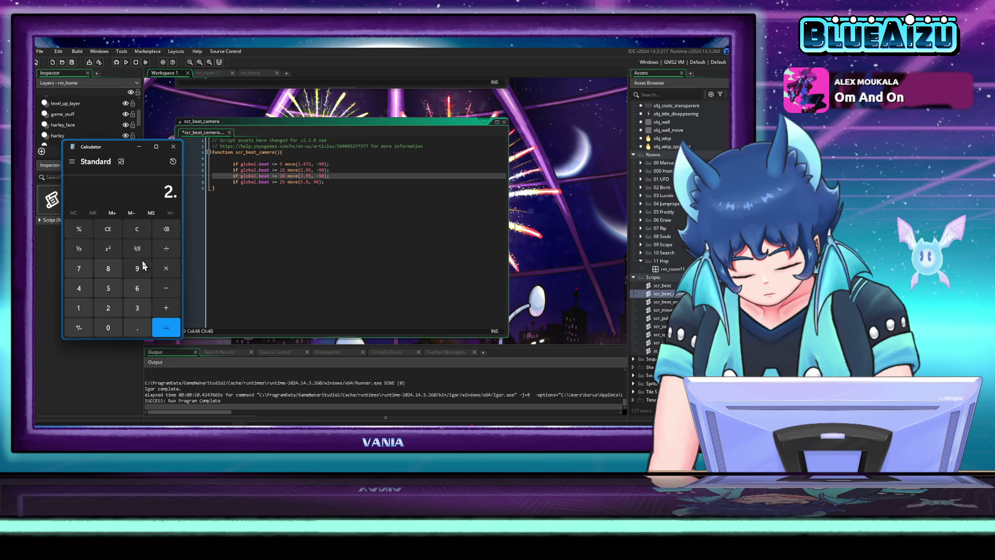
left_click(137, 268)
left_click(108, 289)
left_click(166, 308)
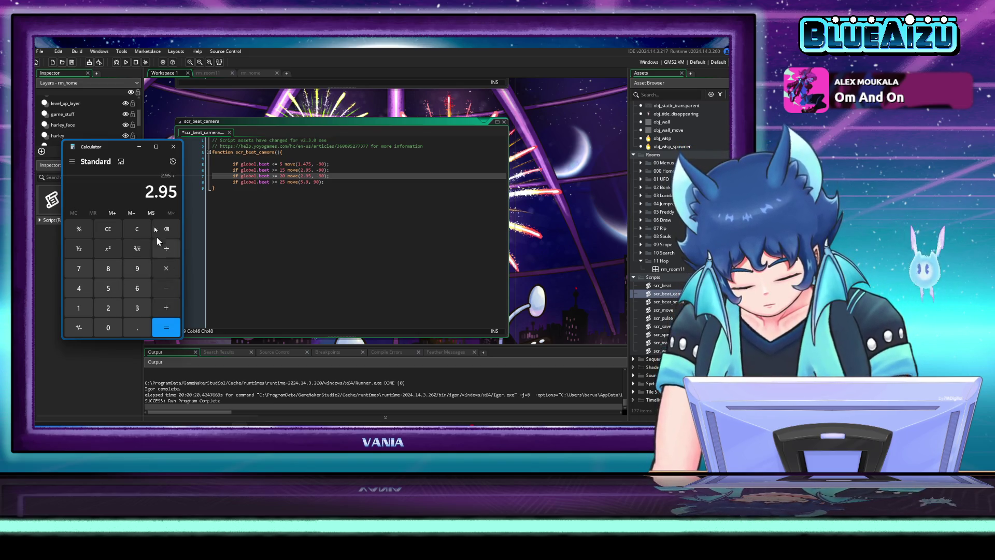
key("ctrl+v")
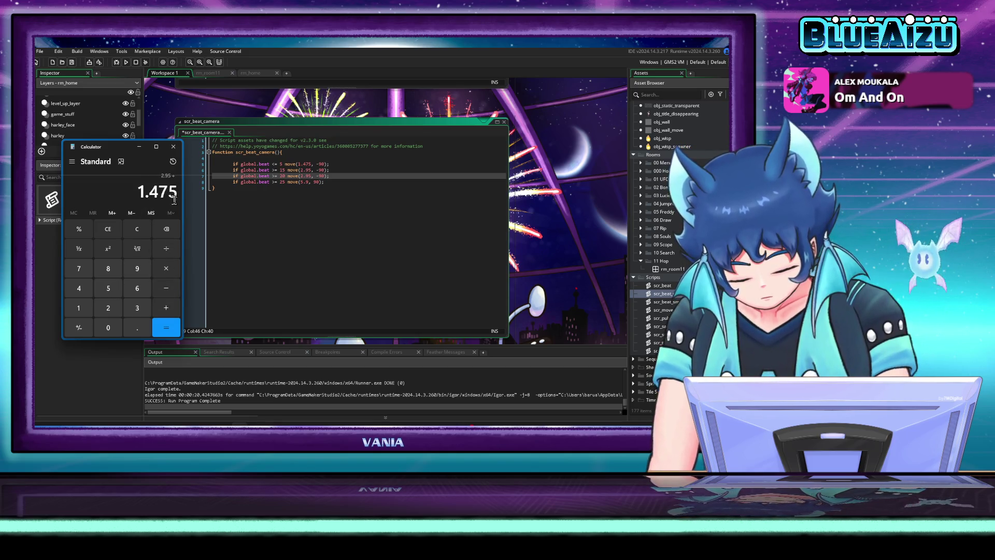
left_click(166, 327)
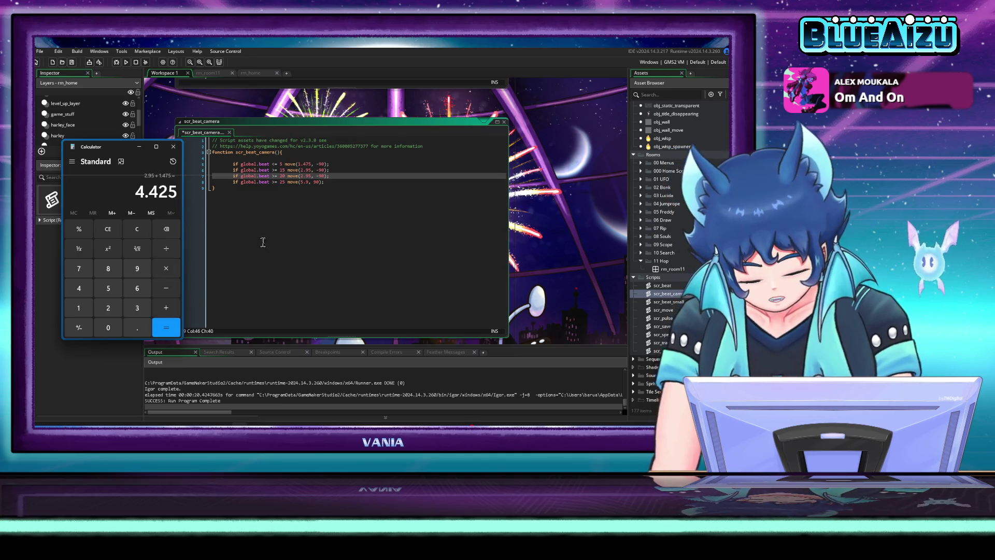
Step: Replace the line 7 distance 2.95 with 4.425, save the script, and start a test run
left_click(339, 175)
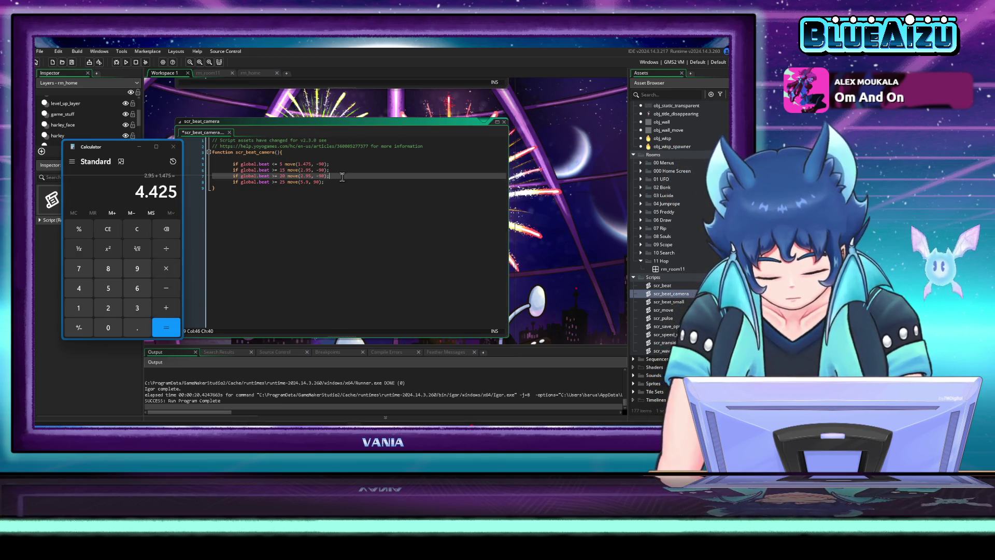
left_click(308, 177)
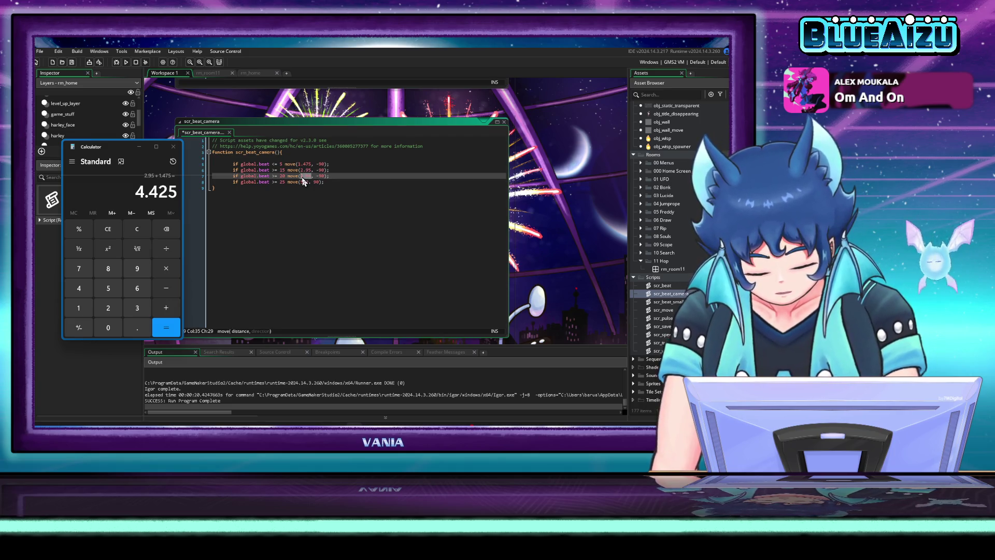
type("4.425")
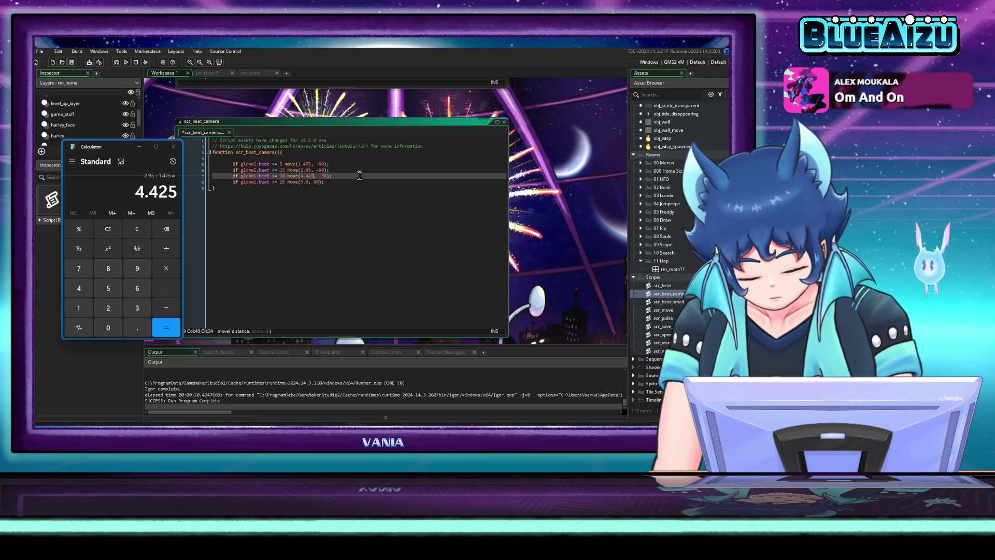
left_click(359, 175)
key("ctrl+s")
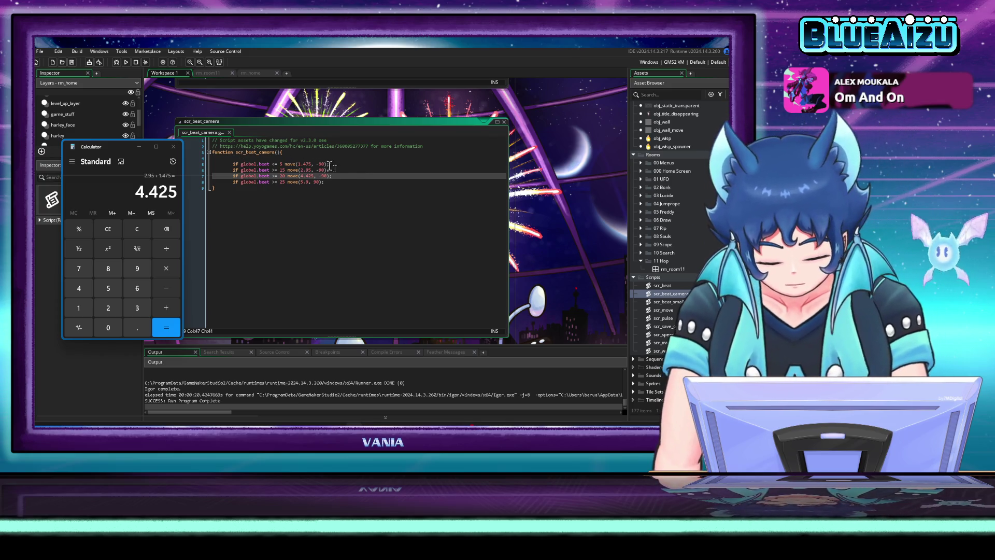
left_click(126, 62)
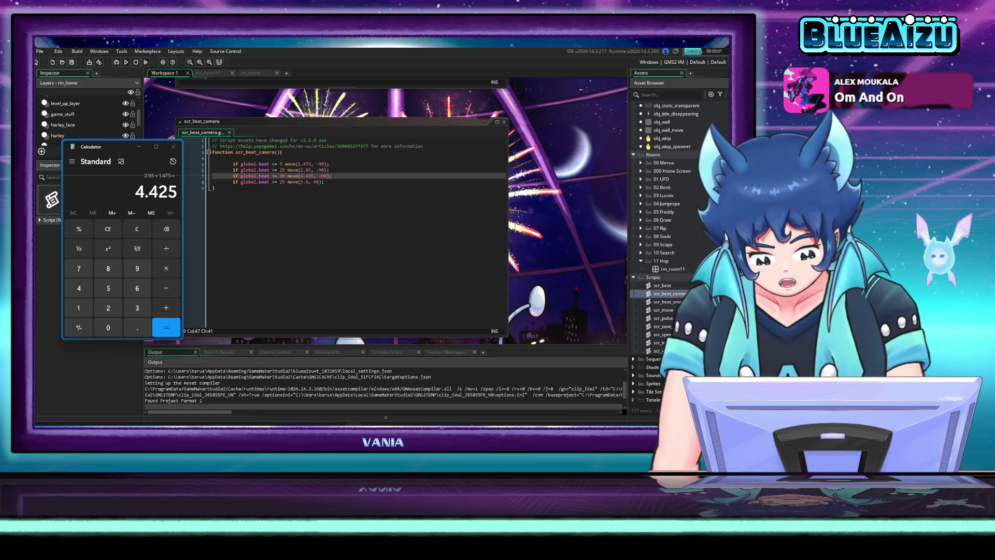
Step: Move Calculator off the game window and press START on the CLIP IDOL title screen
left_click_drag(108, 152, 132, 47)
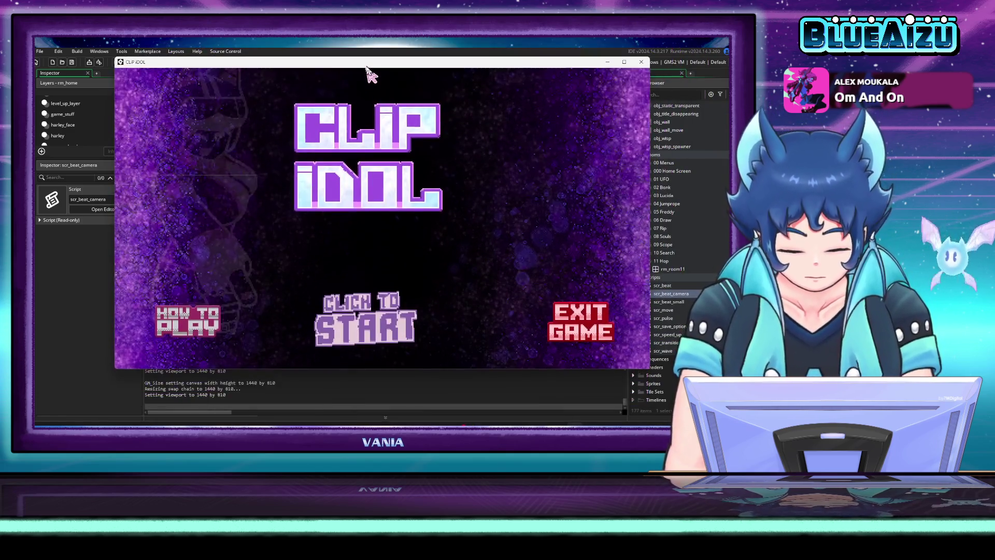
left_click(400, 333)
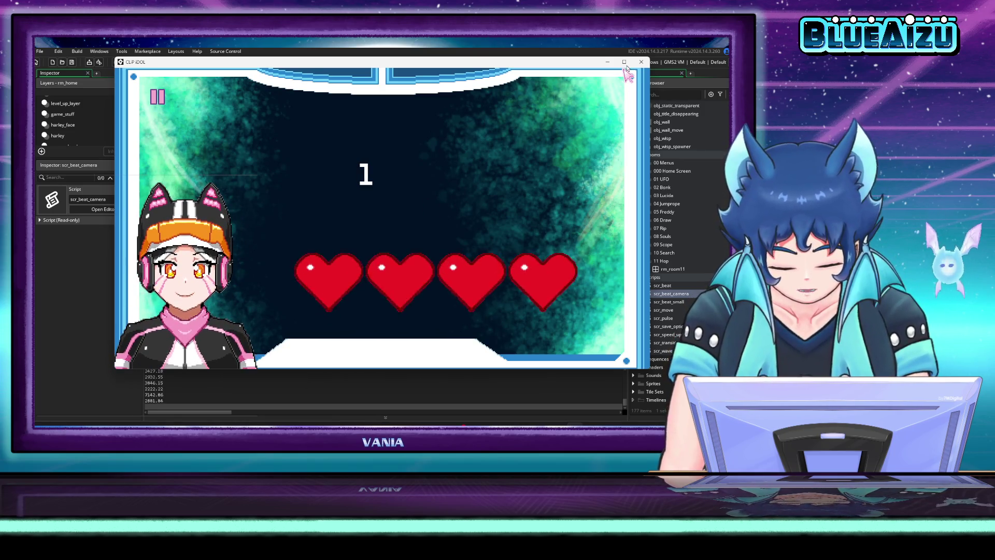
Step: Press Escape to close the running test game and return to scr_beat_camera
key("Escape")
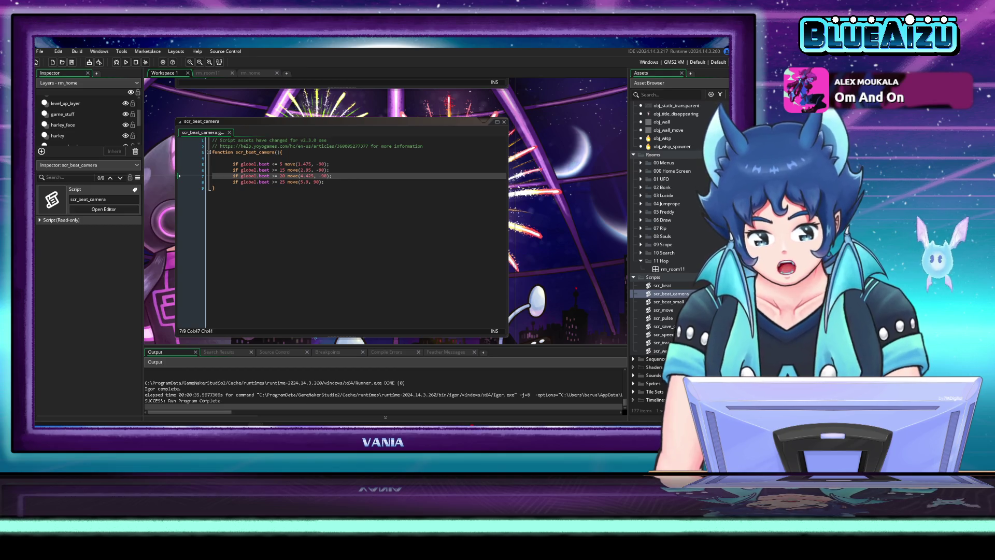
Step: Insert an empty line after the beat 5 line in scr_beat_camera
left_click(505, 188)
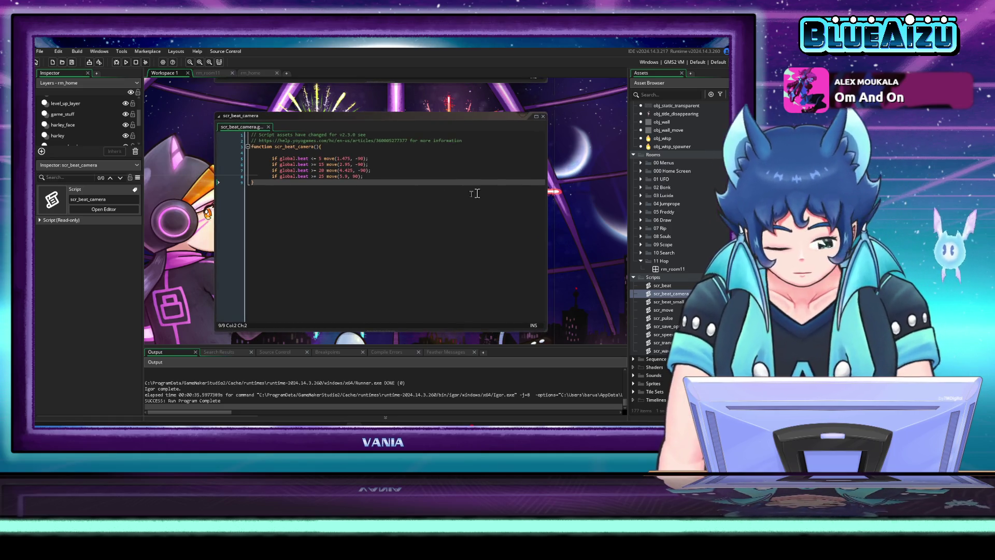
left_click(355, 176)
left_click(381, 165)
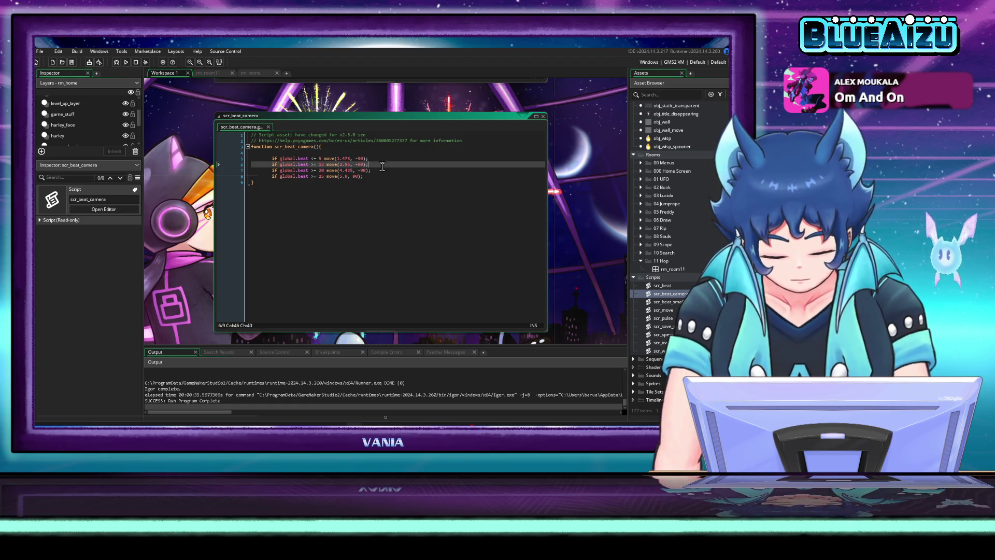
left_click(380, 159)
key("Return")
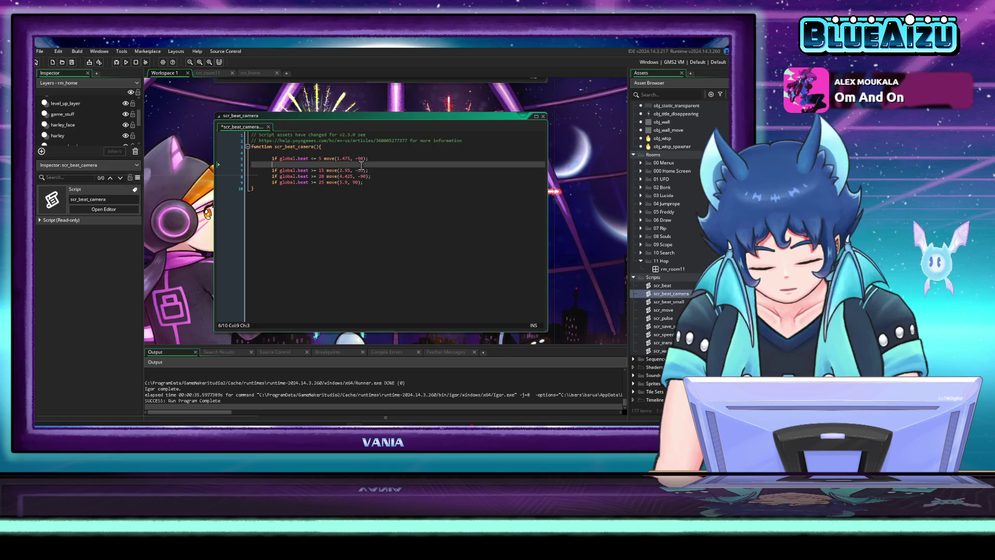
Step: Copy the beat 15 line into the empty line and change its threshold to 10
left_click_drag(371, 171, 273, 177)
key("ctrl+c")
left_click(311, 164)
key("ctrl+v")
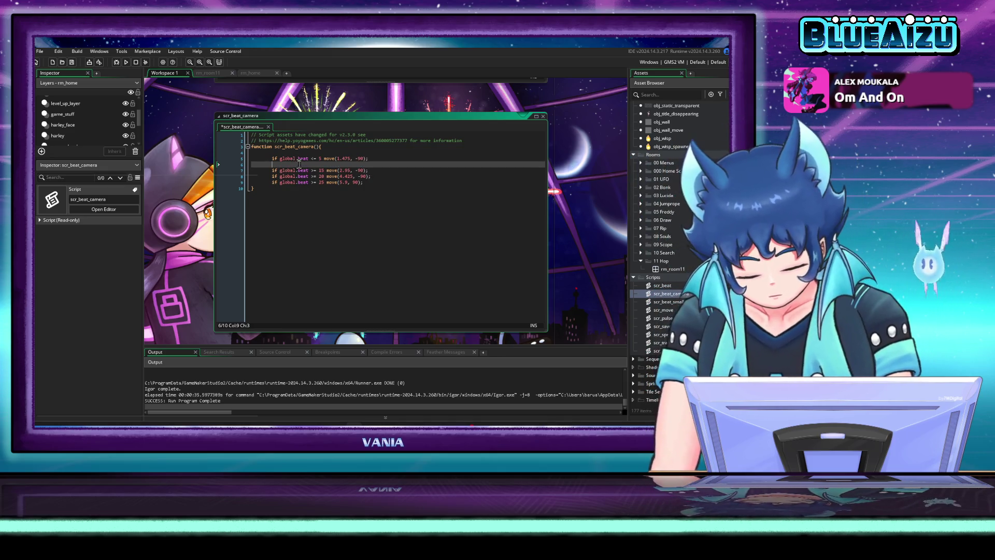
type("0 move(2.95, -90);")
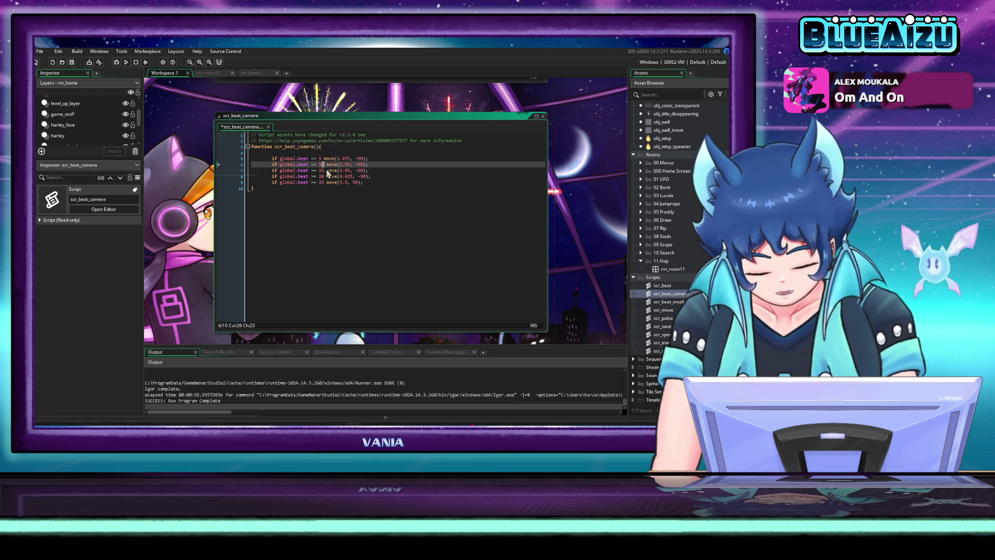
left_click(362, 171)
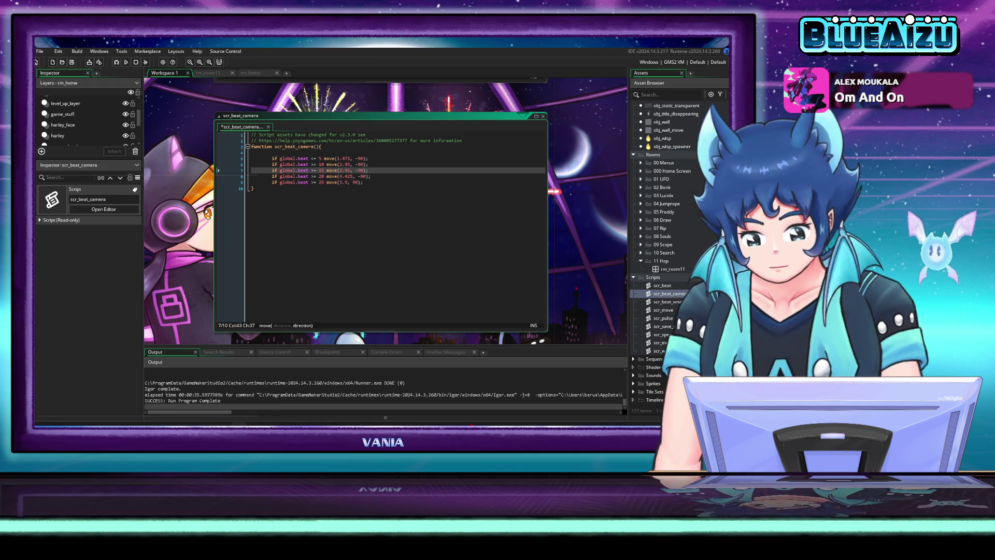
mouse_move(166, 212)
left_mouse_down()
mouse_move(140, 111)
mouse_move(141, 126)
left_mouse_up()
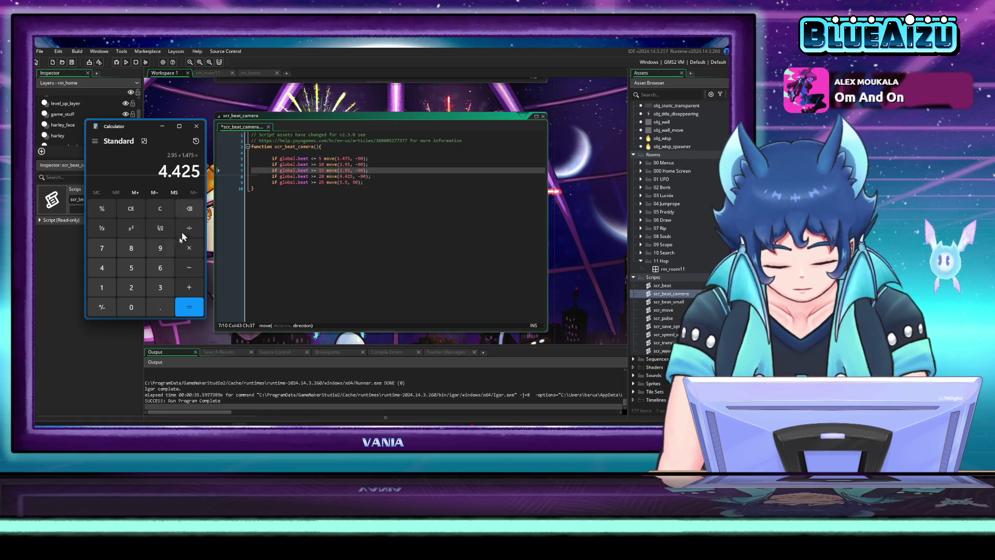
Step: Compute 1.475 × 2 = 2.95 in Calculator, then begin entering a new number
left_click(102, 287)
left_click(157, 309)
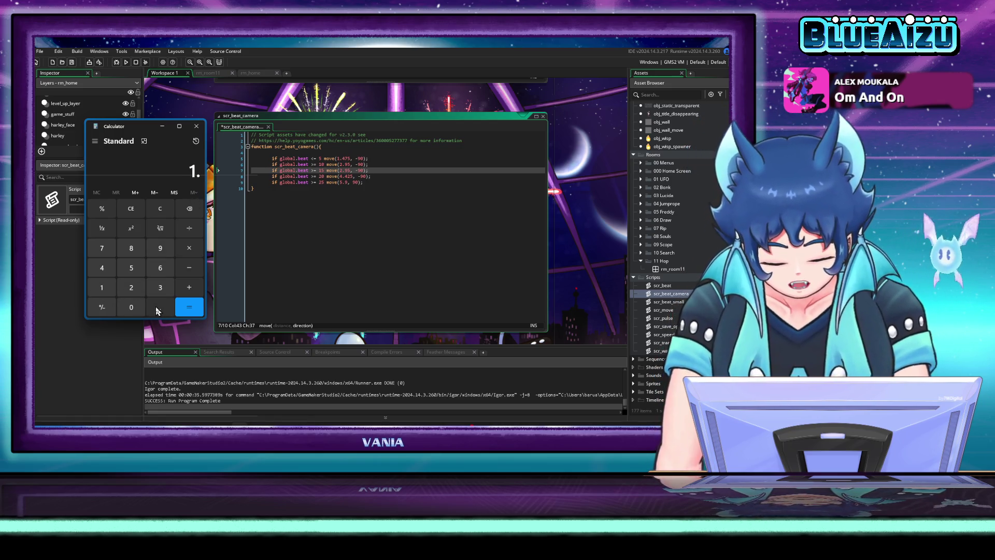
left_click(101, 267)
left_click(102, 248)
left_click(131, 267)
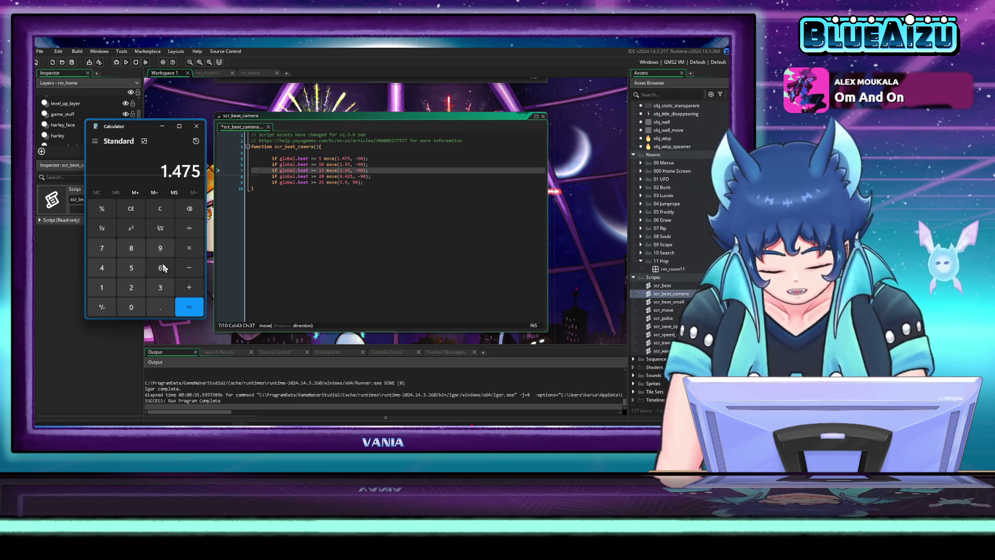
left_click(189, 248)
left_click(131, 287)
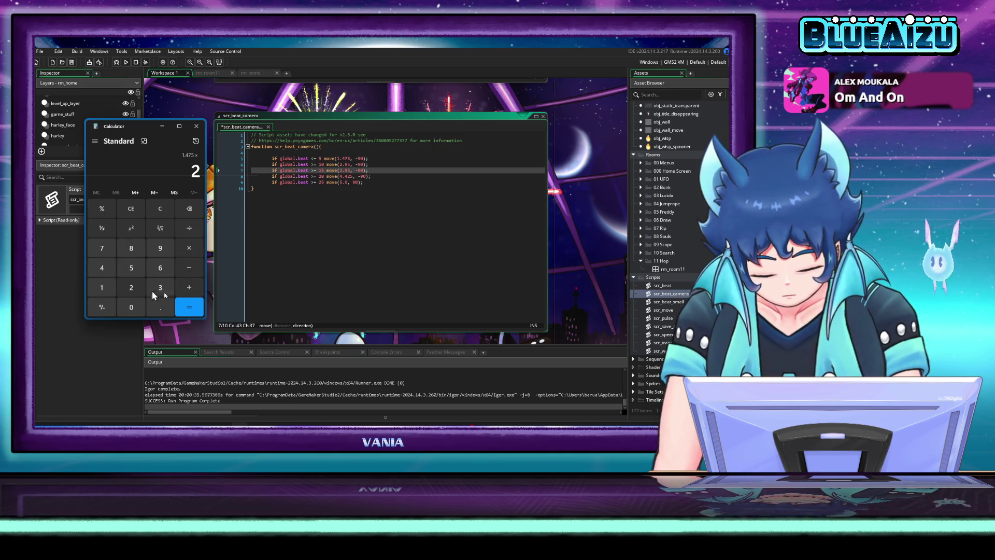
left_click(183, 308)
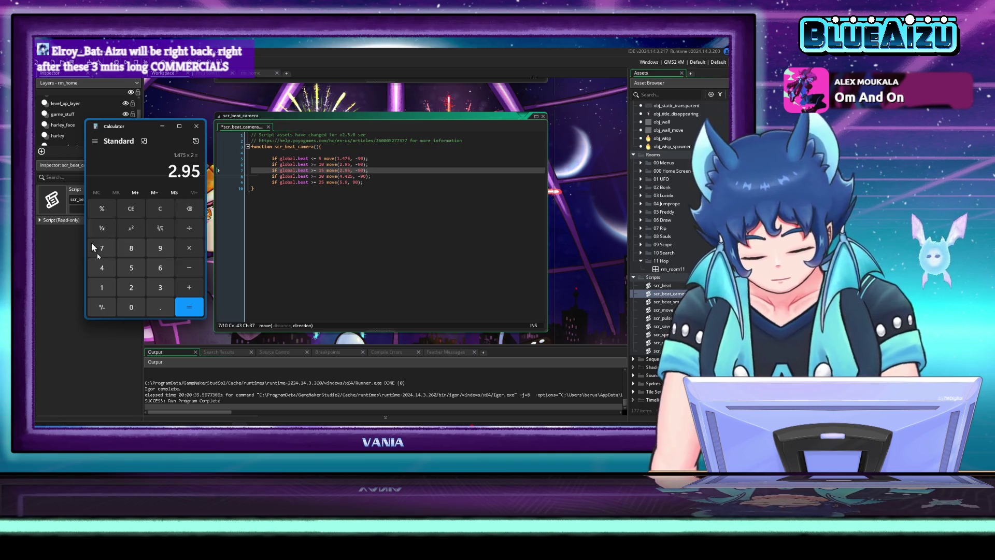
left_click(102, 288)
left_click(161, 307)
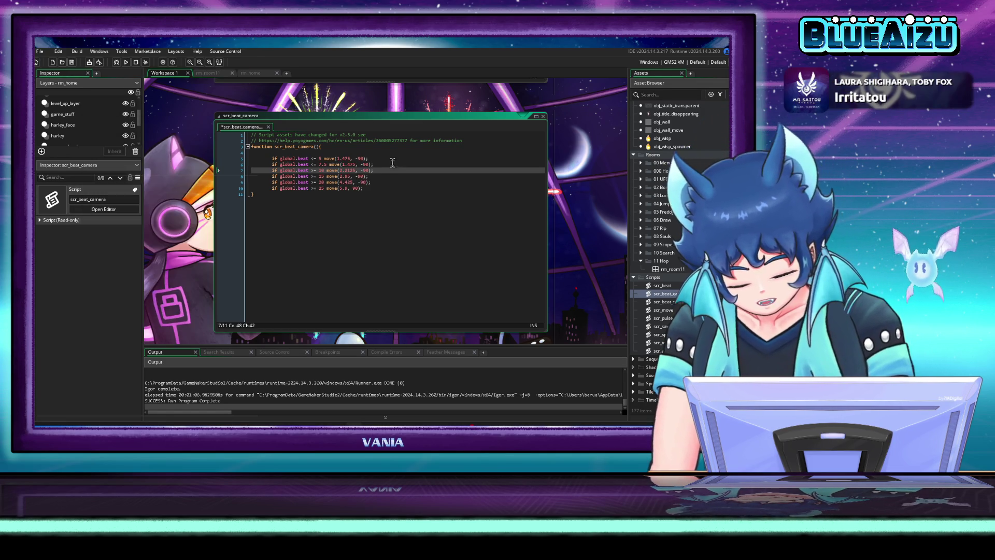
Step: Add an empty line between the beat 10 and beat 15 checks
key("Return")
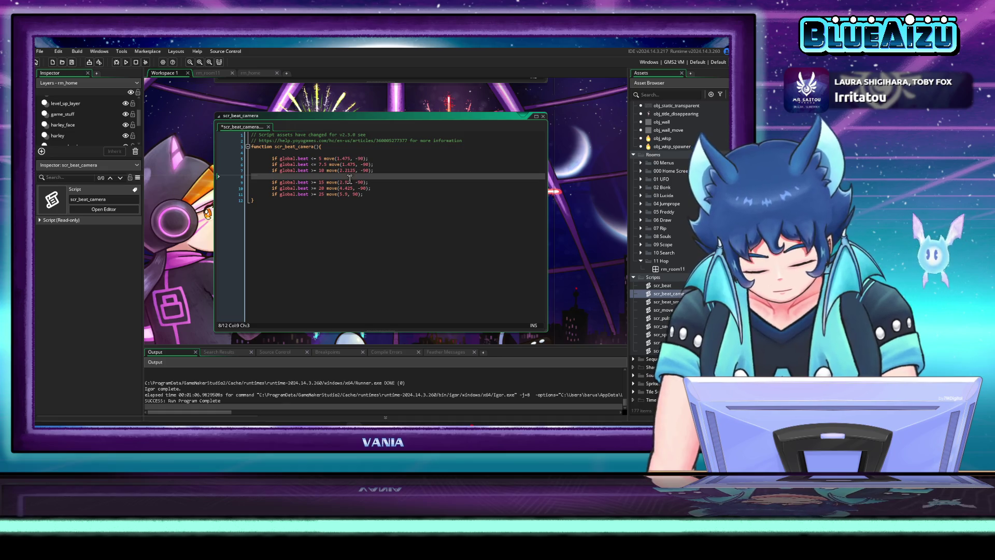
Step: Paste copies of the beat 5 line below the 10 and 15 lines, with thresholds 12.5 and 17.5
key("ctrl+v")
double_click(320, 176)
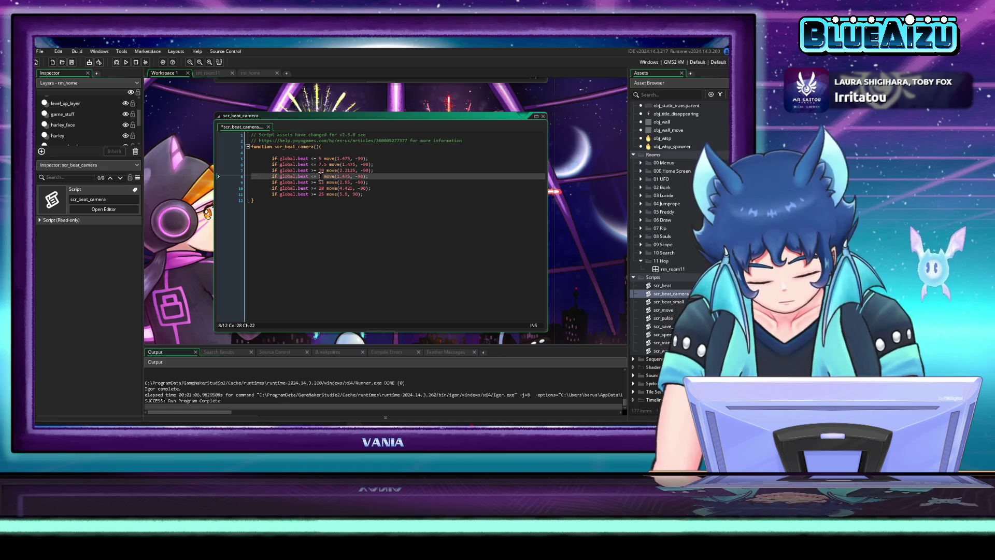
type("12.5")
left_click(371, 183)
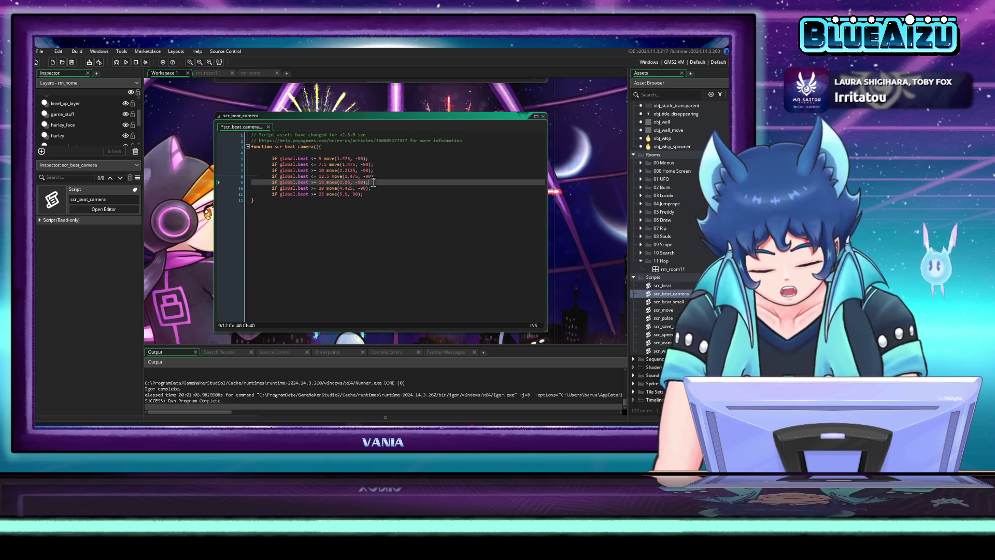
key("Return")
key("ctrl+v")
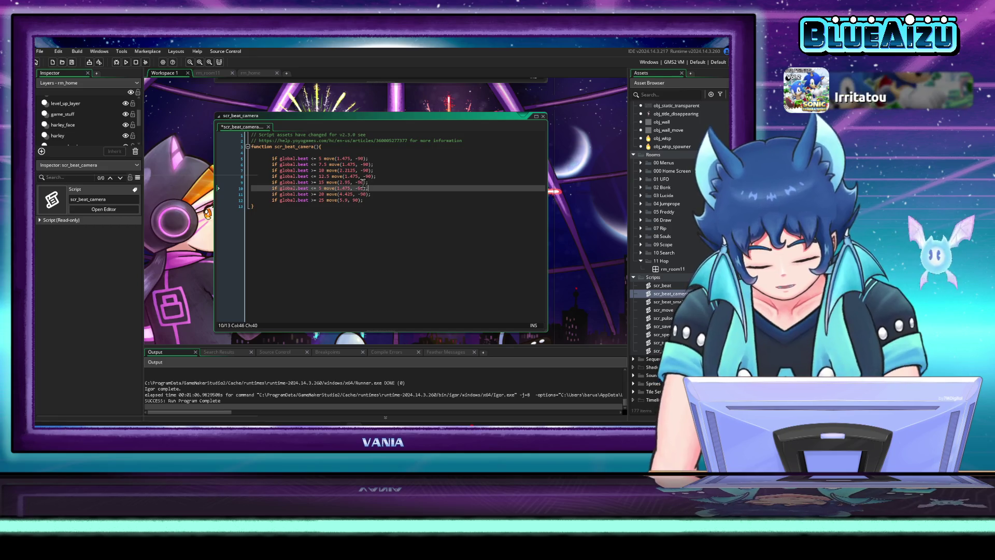
double_click(321, 188)
type("17.5")
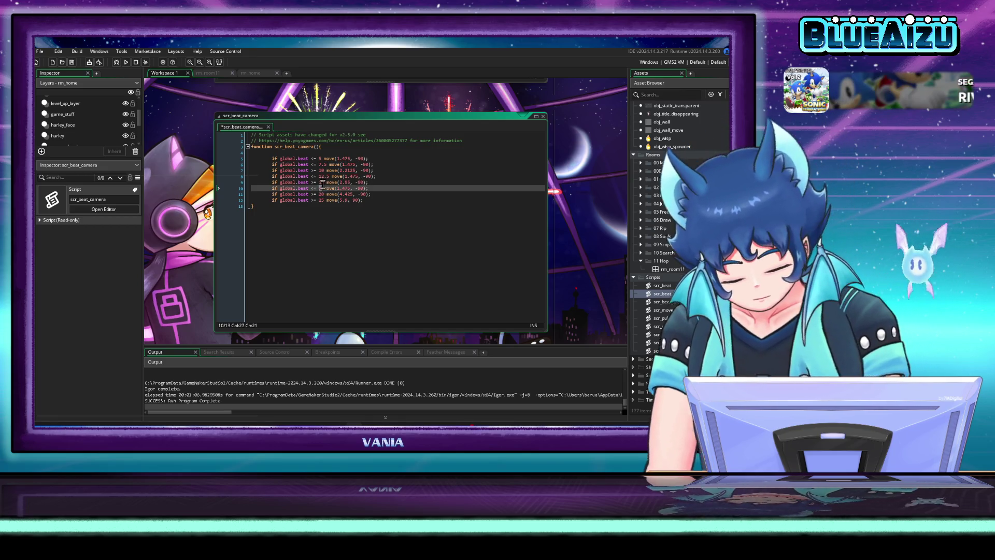
Step: Add a beat 22.5 line after the beat 20 line, moving 1.475 at -90
left_click(382, 196)
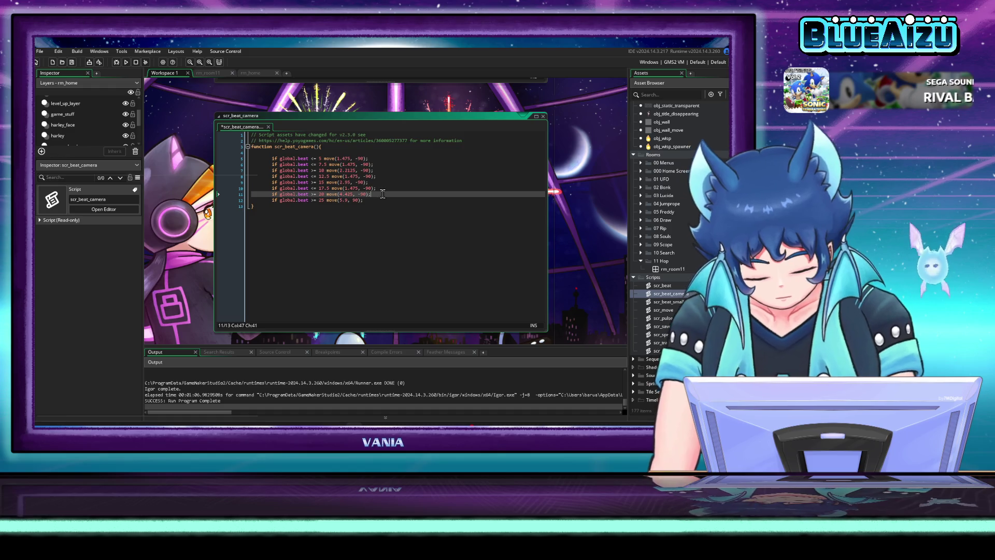
key("Return")
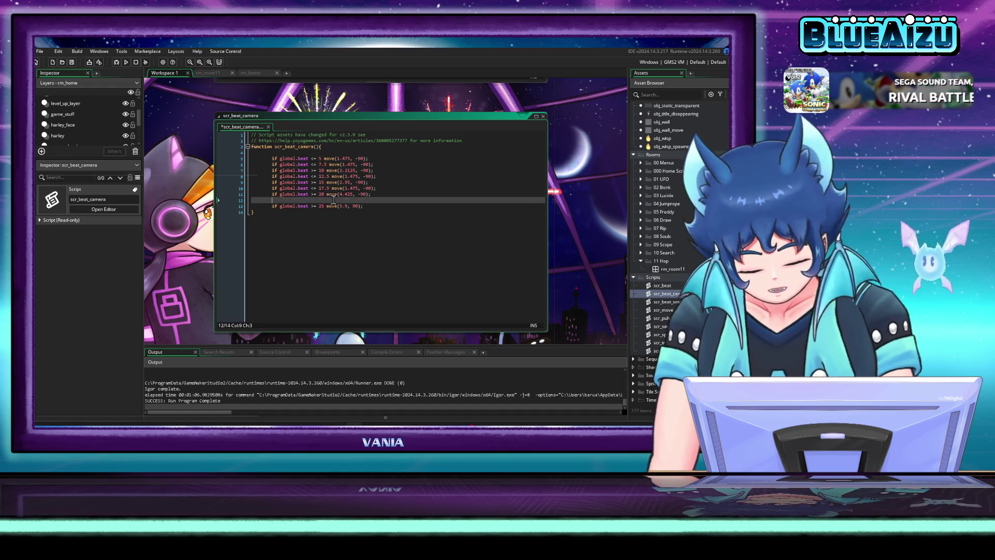
key("ctrl+v")
double_click(320, 200)
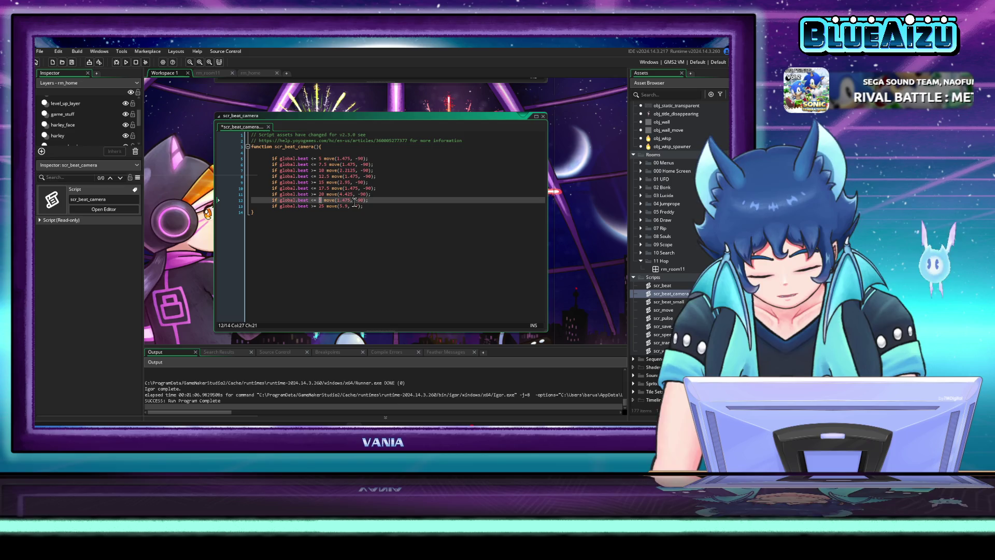
type("2.5")
left_click(408, 195)
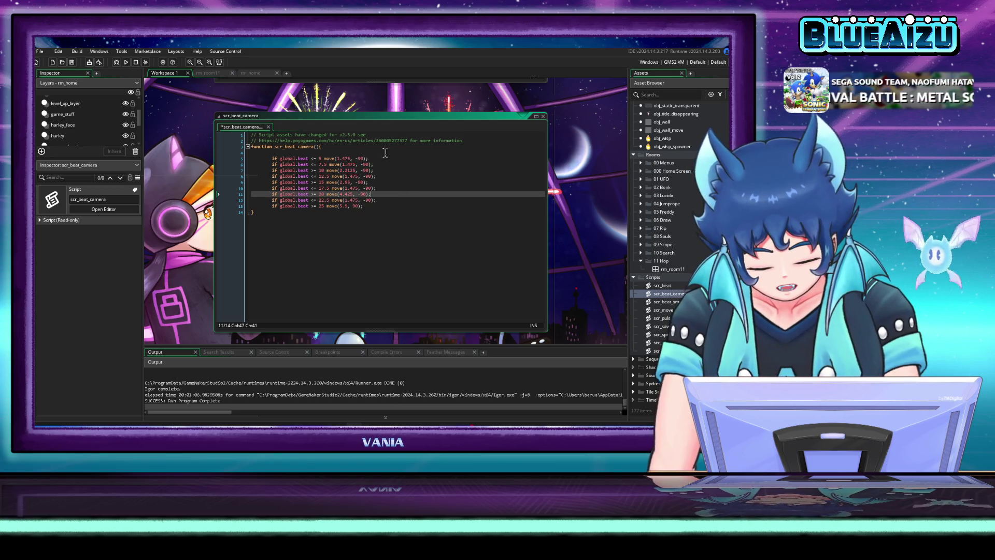
left_click(386, 158)
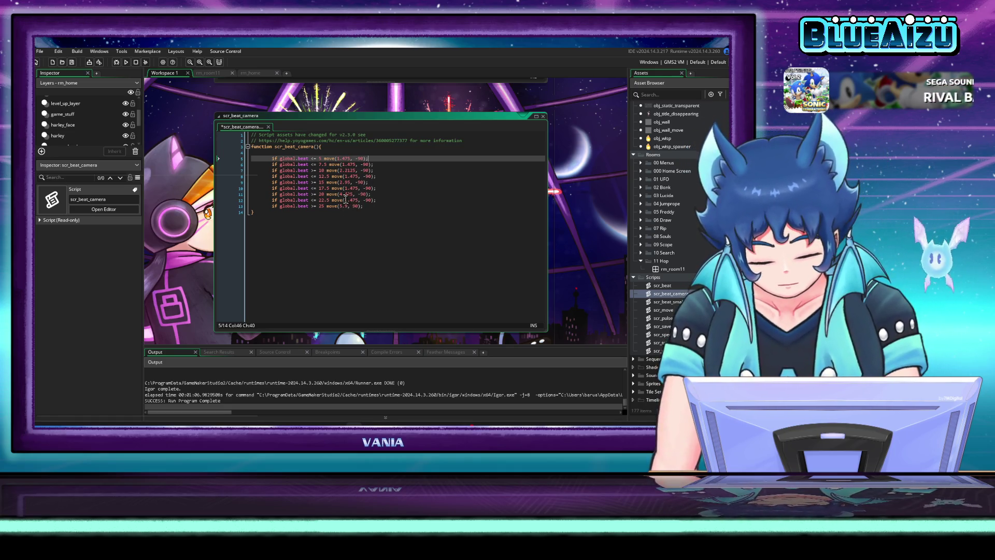
mouse_move(256, 419)
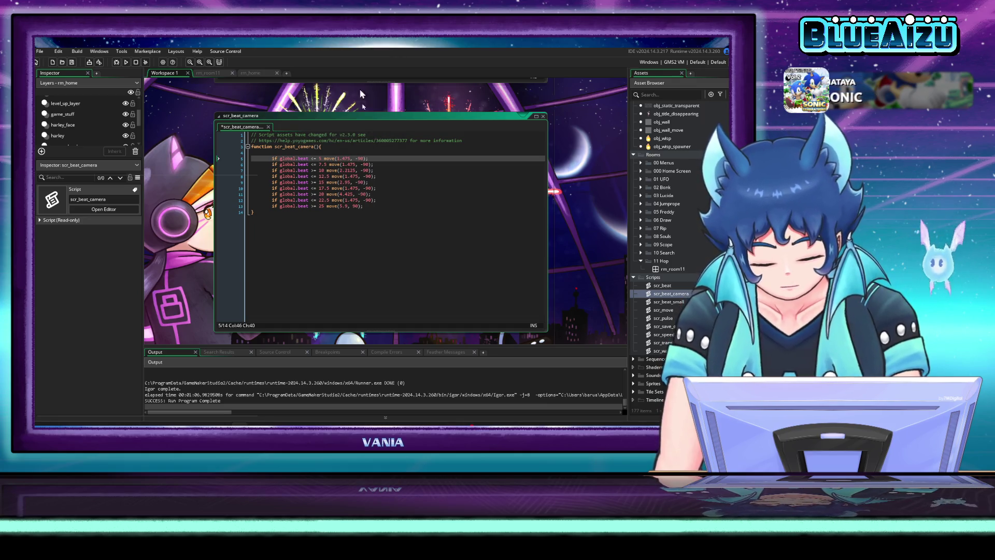
Step: Work out 2.2125 − 1.475 = 0.7375 in Calculator using values from the script
key("alt+Tab")
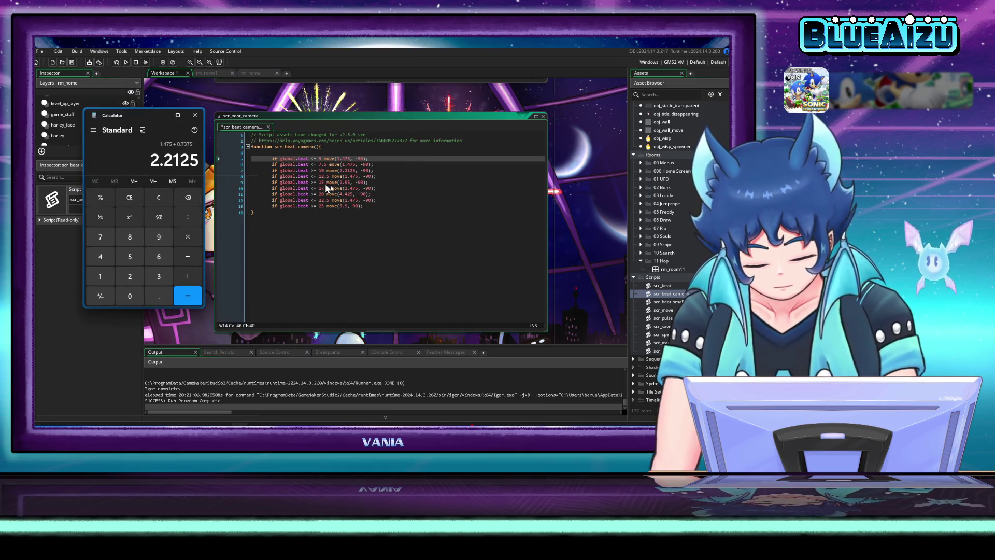
double_click(348, 171)
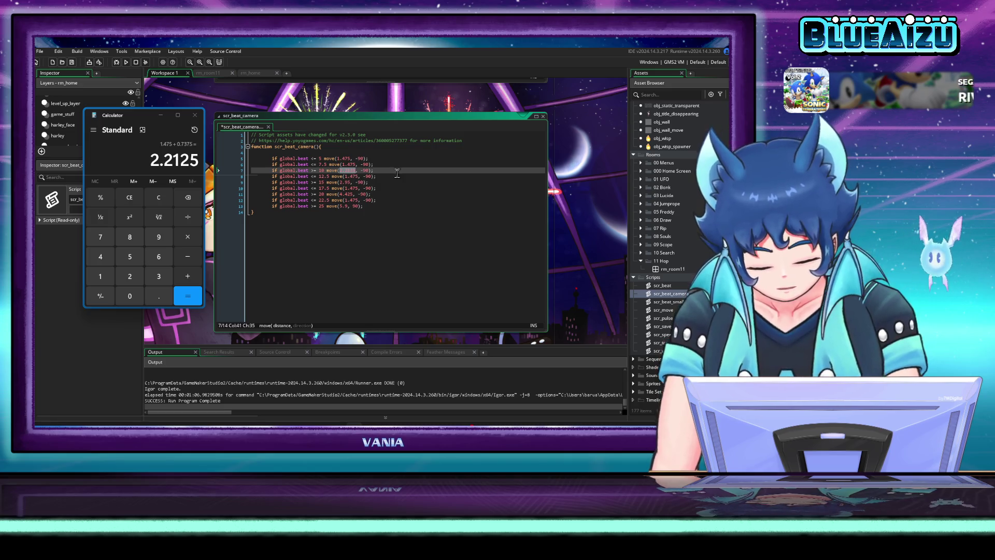
left_click(149, 164)
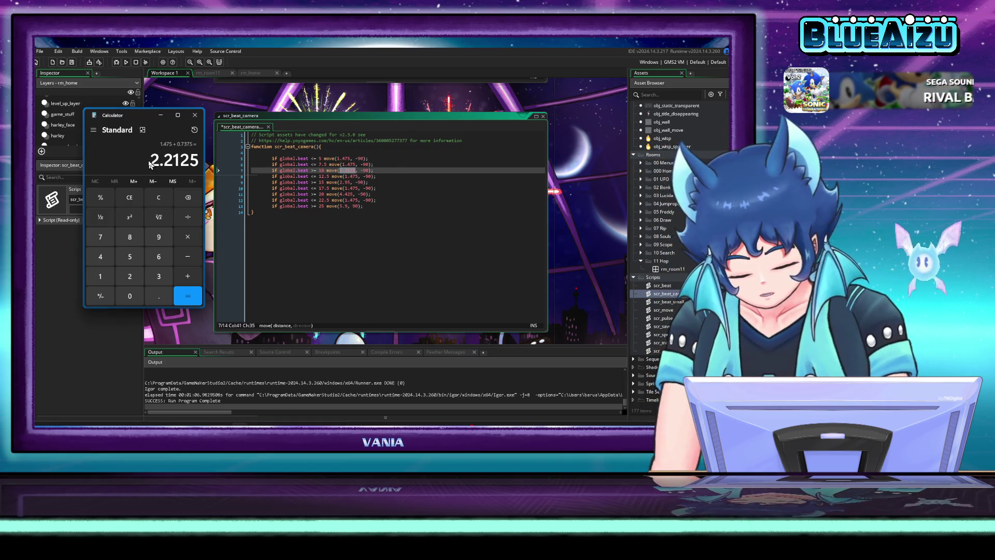
double_click(341, 158)
key("ctrl+c")
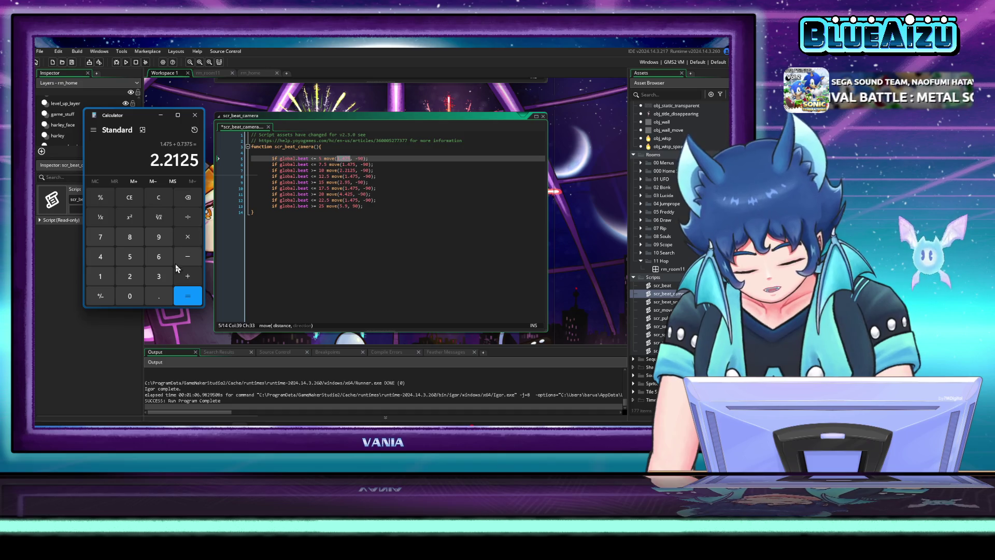
left_click(196, 262)
key("ctrl+v")
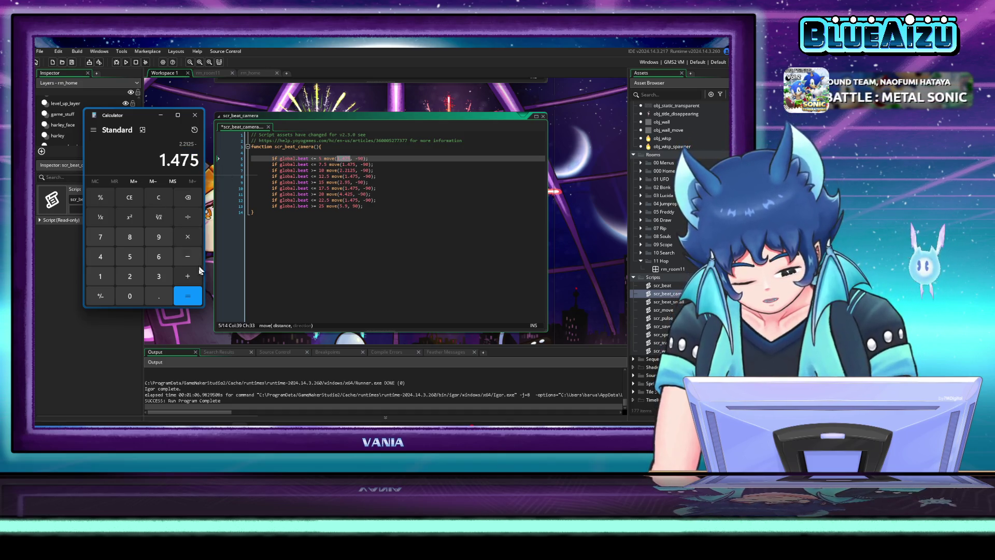
left_click(187, 299)
double_click(150, 161)
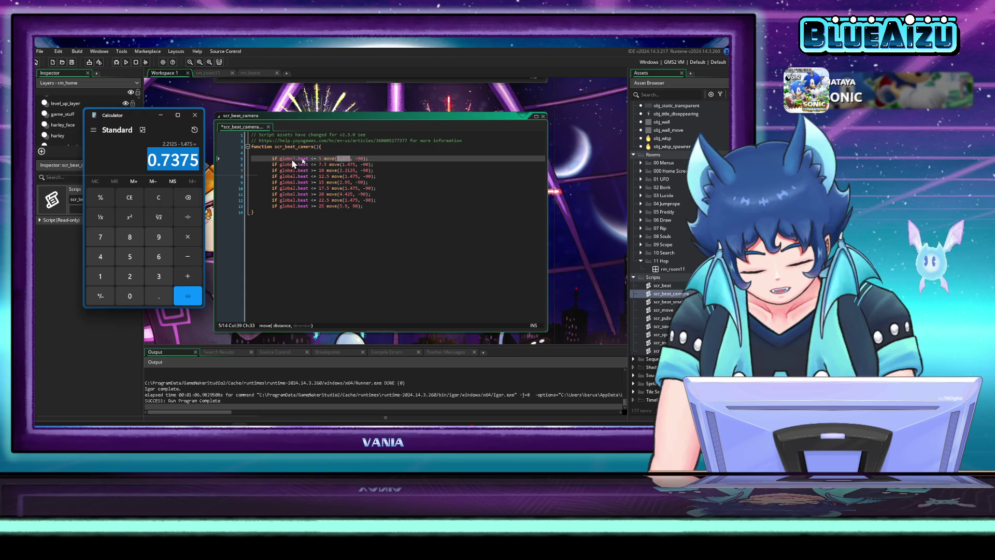
Step: Clear Calculator and halve 1.475 to get 0.7375
left_click(159, 198)
left_click(101, 278)
left_click(156, 296)
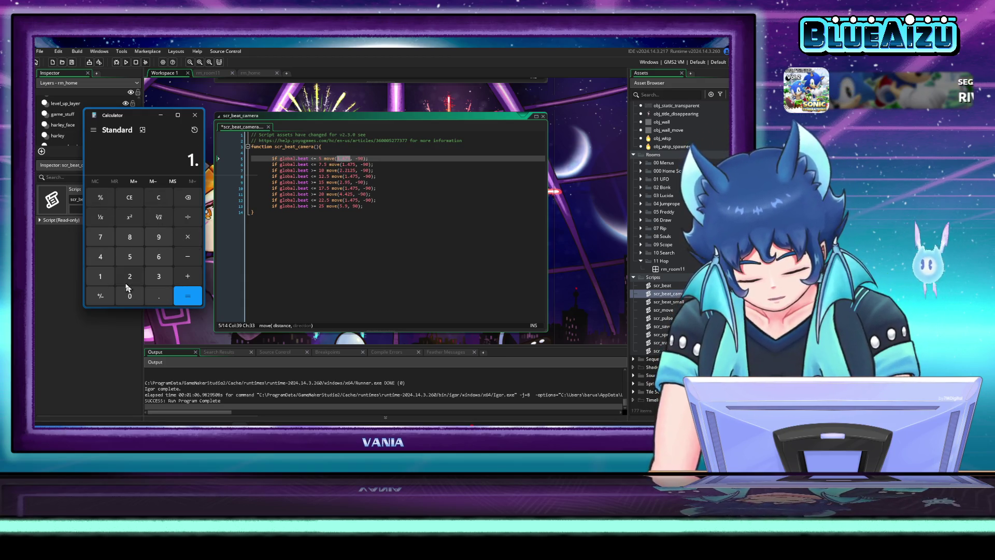
left_click(101, 257)
left_click(101, 237)
left_click(130, 257)
type("/2")
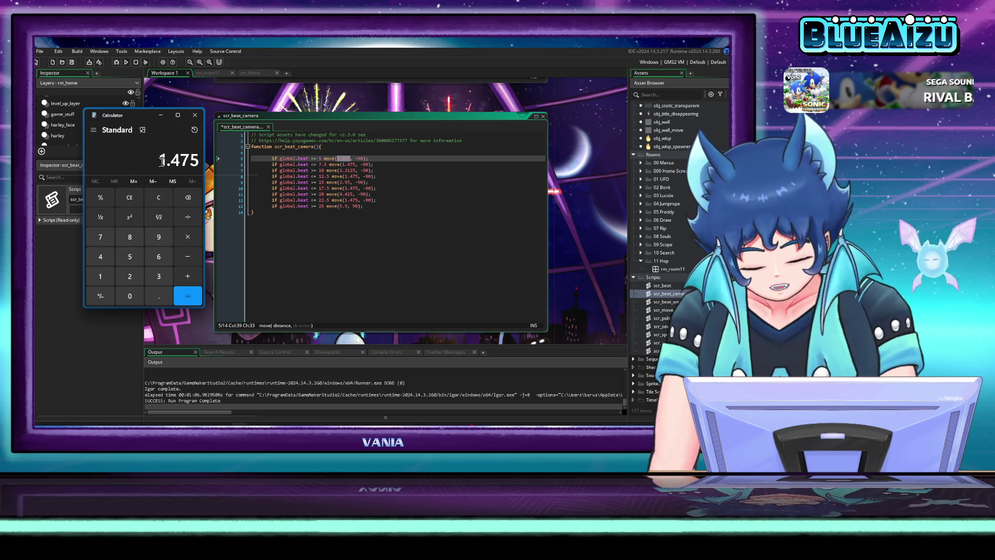
key("Return")
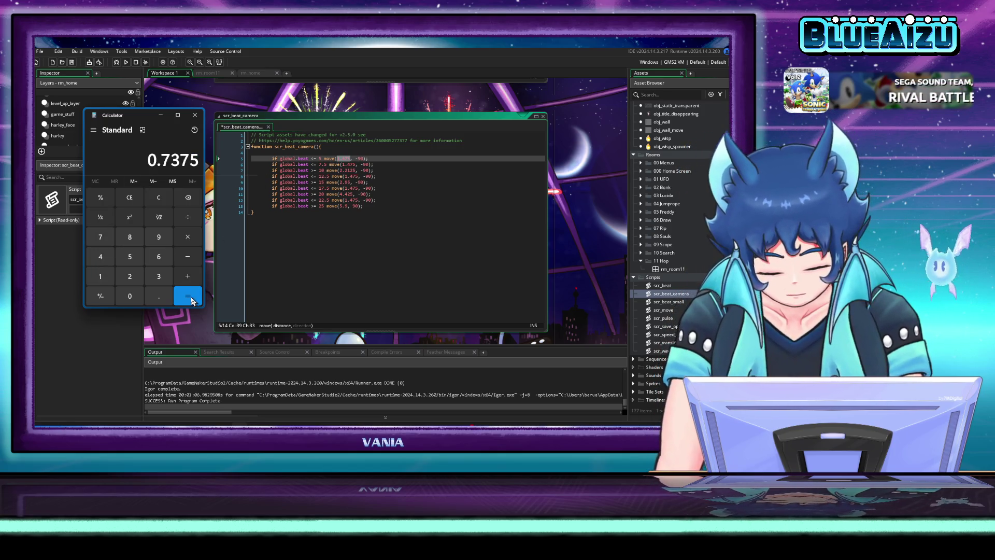
left_click(188, 297)
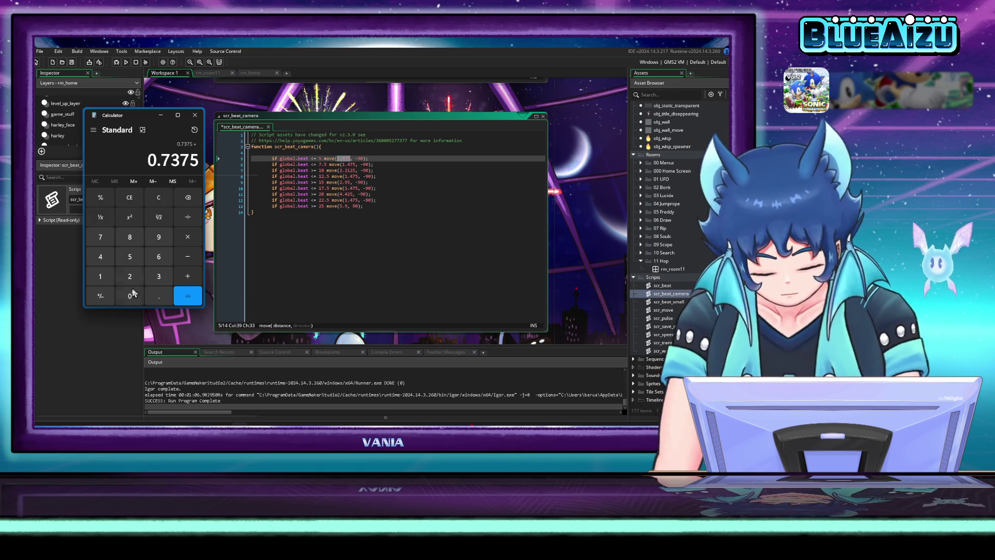
Step: Add 1.475 to 0.7375 for 2.2125, then clear Calculator
left_click(100, 277)
left_click(156, 297)
left_click(100, 257)
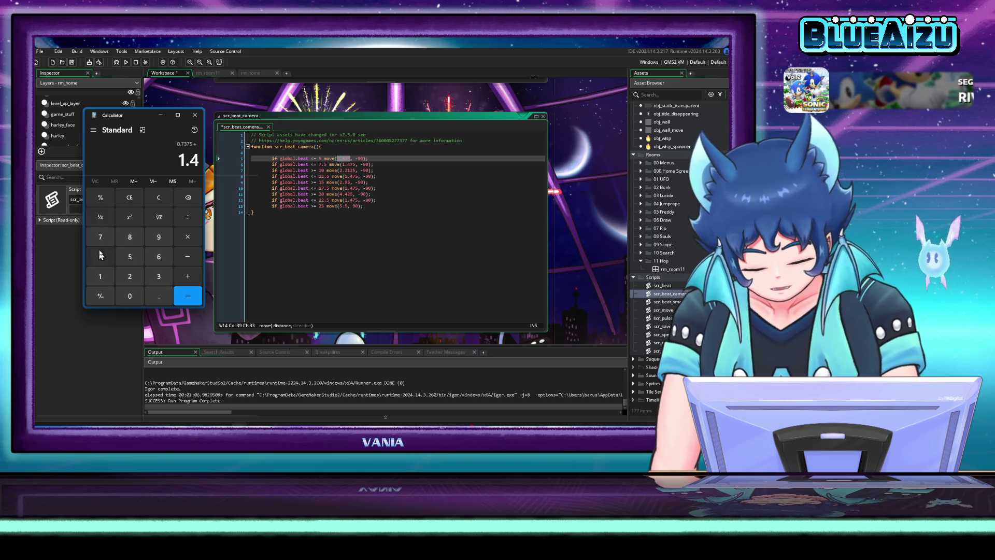
left_click(100, 237)
left_click(129, 256)
left_click(187, 296)
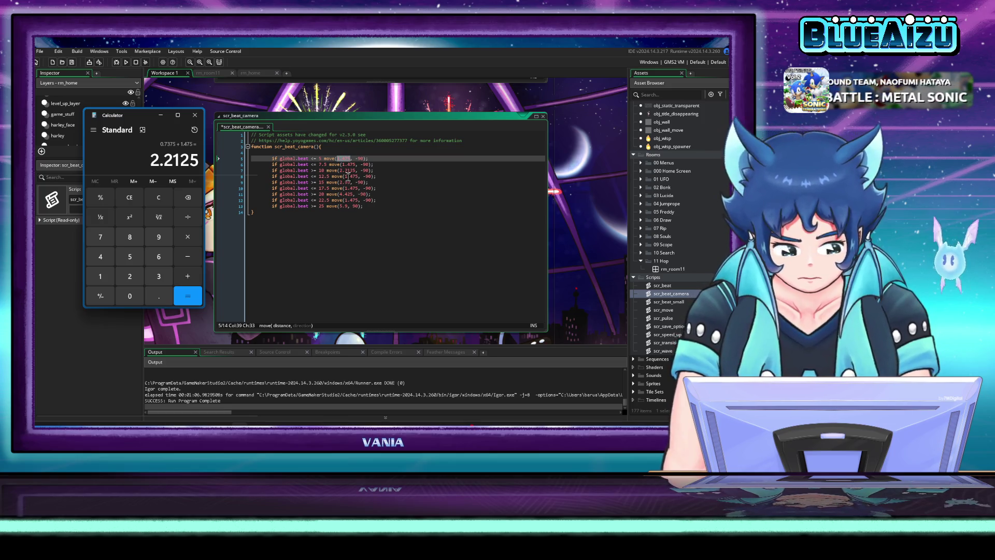
left_click(159, 198)
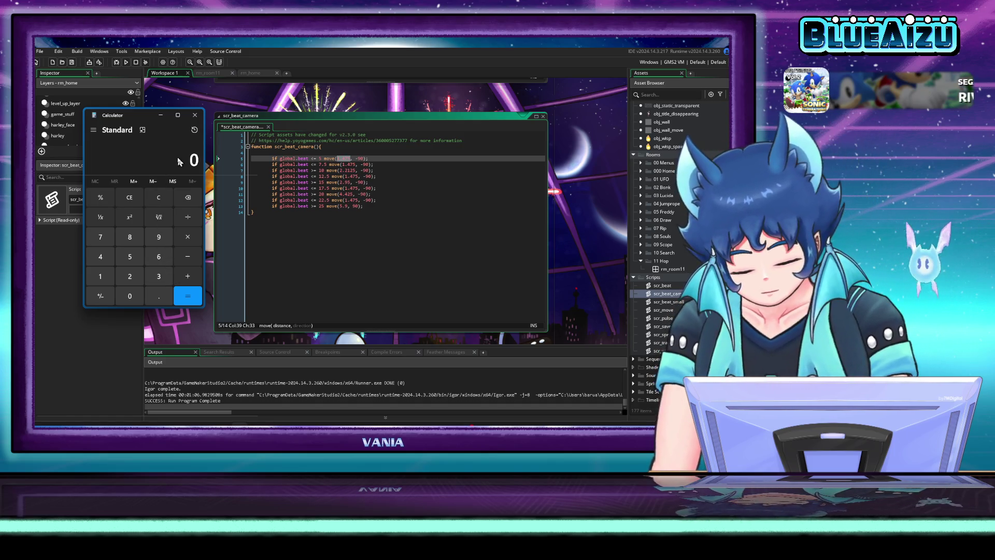
Step: Halve 0.7375 in Calculator to get 0.36875
type("0.7375")
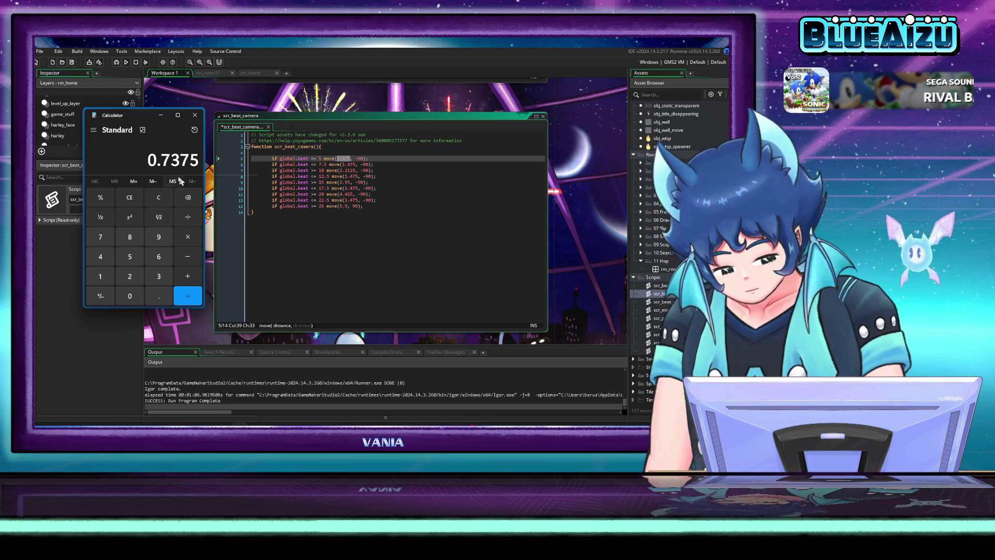
left_click(187, 222)
left_click(129, 277)
left_click(187, 295)
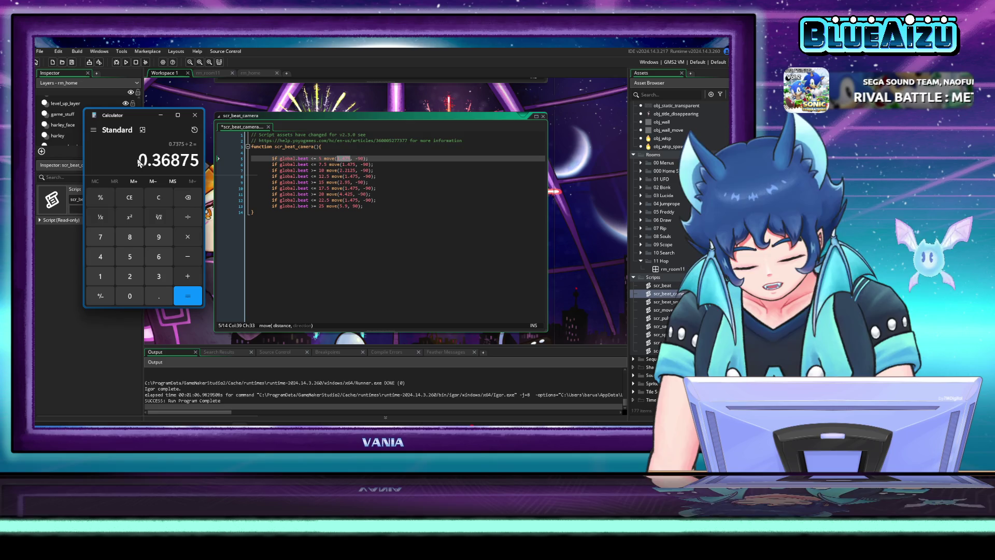
double_click(201, 162)
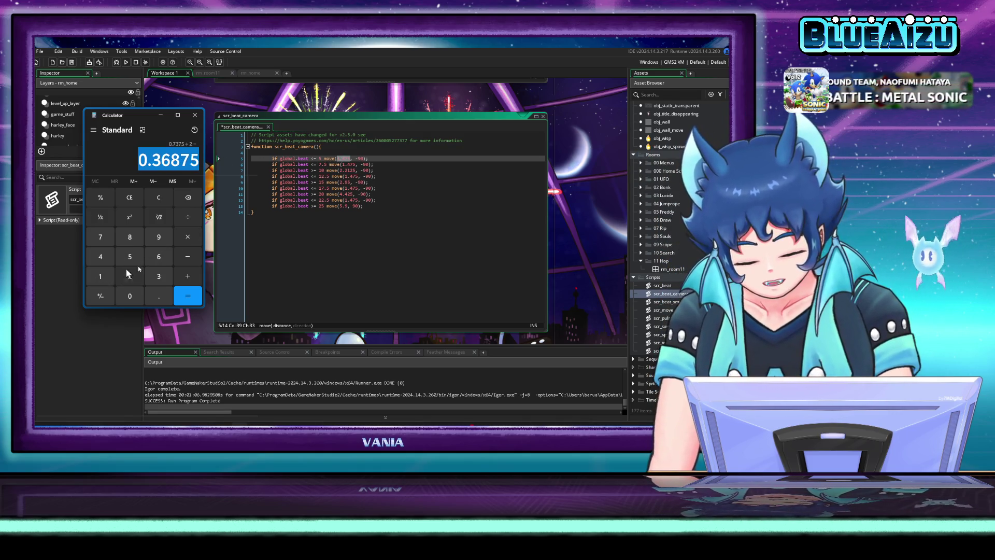
Step: Add 1.475 to 0.36875 for 1.84375 and select that result for copying
left_click(188, 277)
left_click(106, 279)
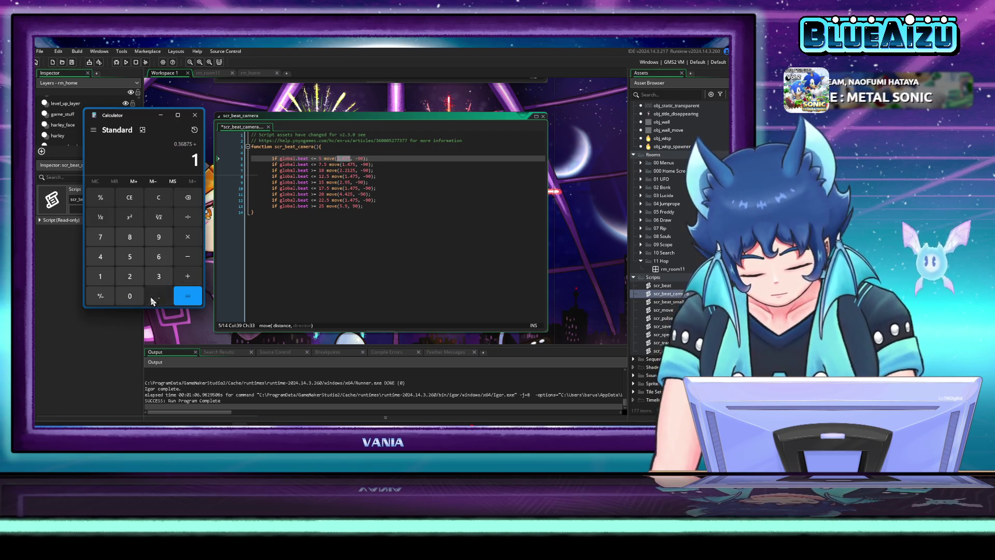
left_click(151, 297)
left_click(100, 257)
left_click(100, 237)
left_click(136, 259)
left_click(192, 294)
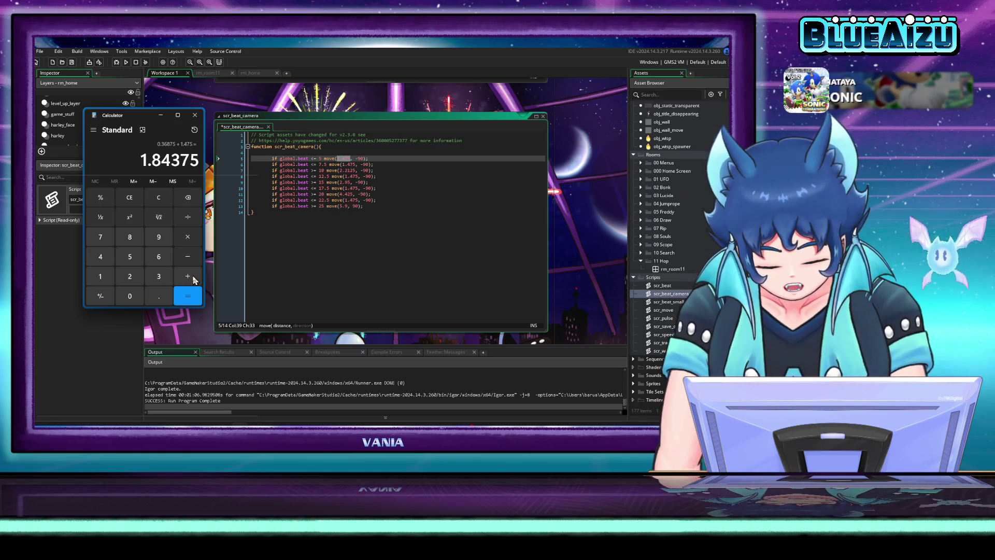
left_click_drag(141, 159, 199, 161)
key("ctrl+c")
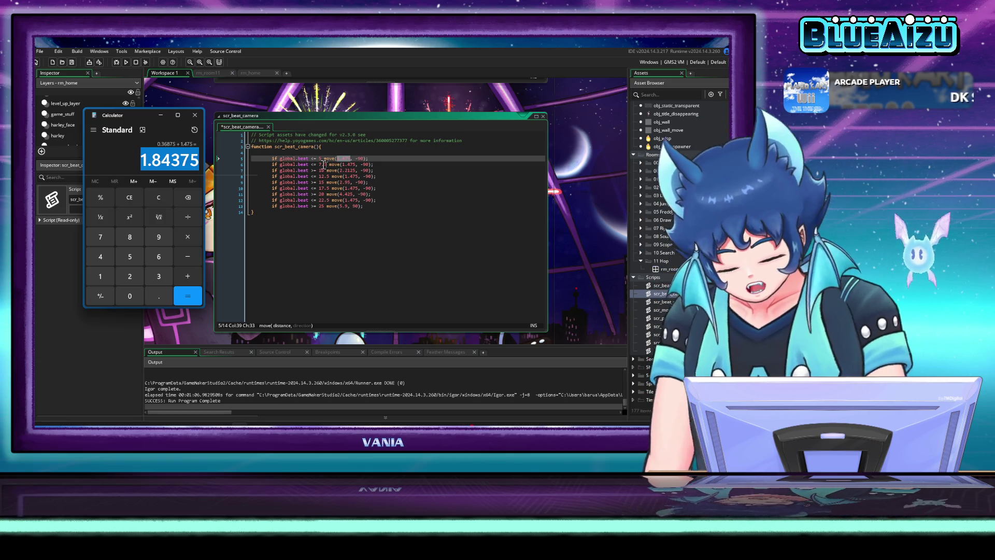
left_click(353, 170)
Step: Replace the beat 7.5 line's 1.475 distance with 1.84375
double_click(343, 164)
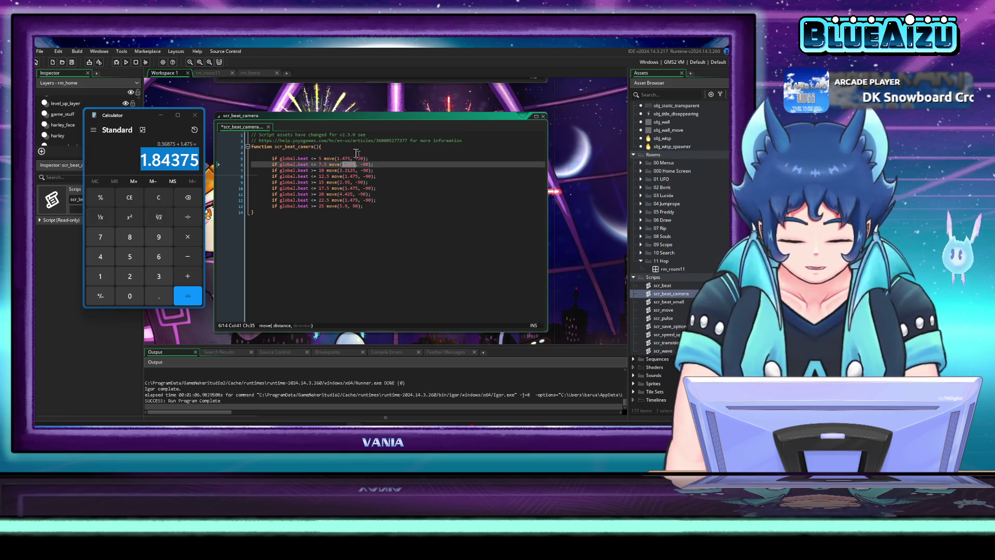
key("ctrl+v")
left_click(416, 166)
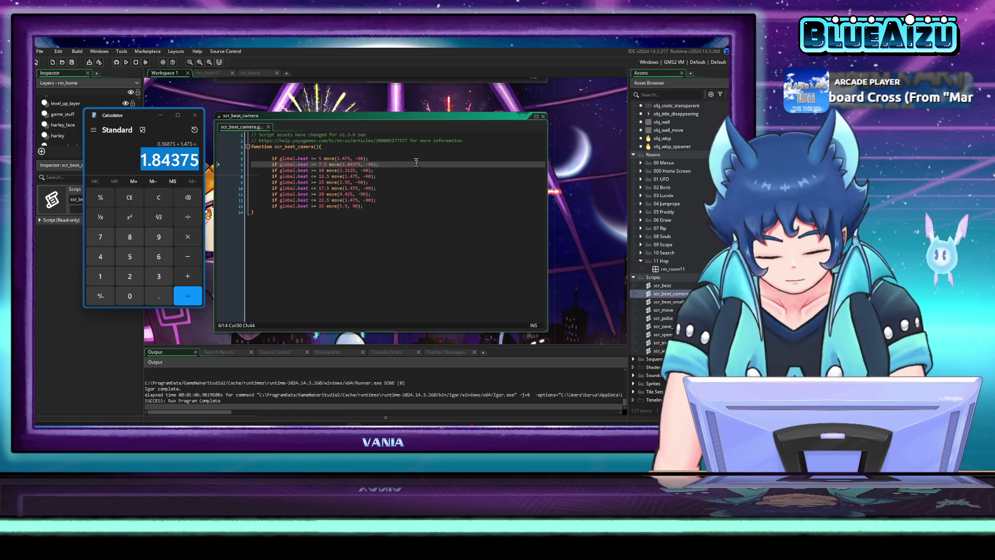
left_click(347, 171)
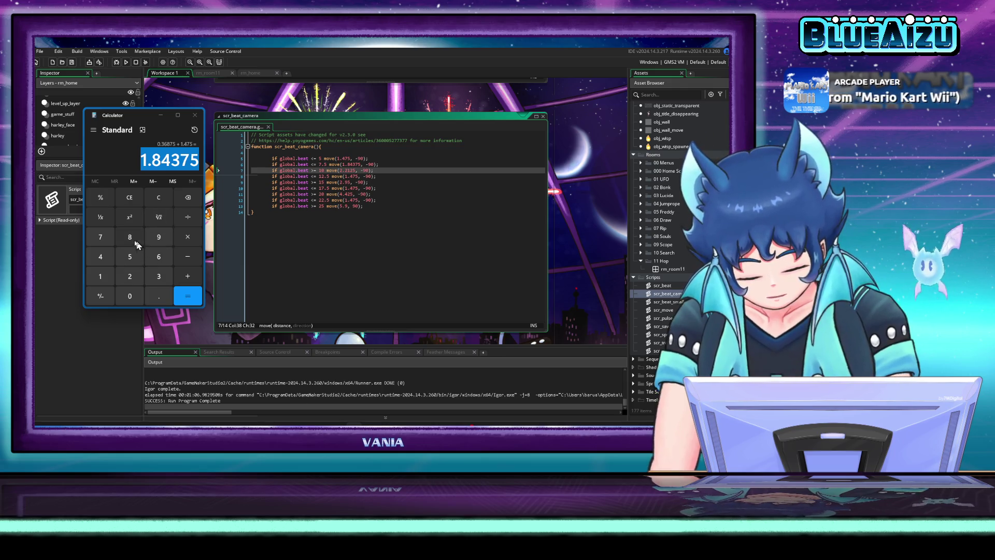
Step: Clear Calculator, load 2.2125 into it, and paste 2.2125 as line 7's distance
left_click(159, 197)
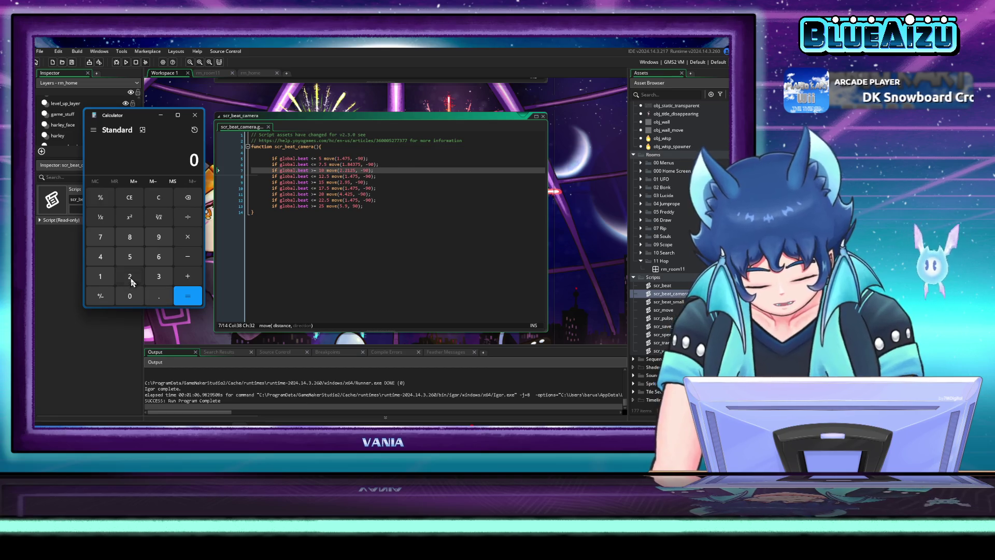
left_click(129, 276)
left_click(157, 299)
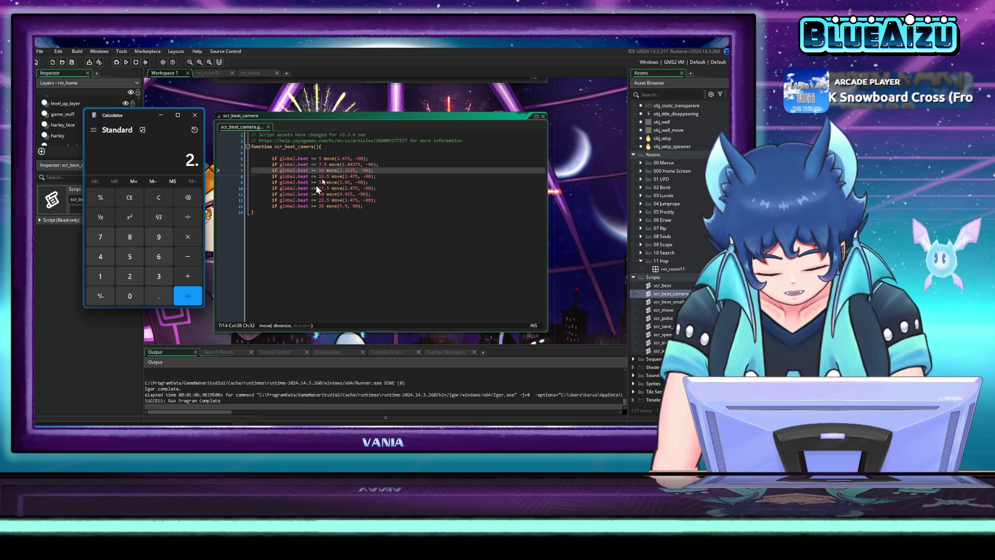
left_click_drag(356, 170, 340, 170)
key("ctrl+c")
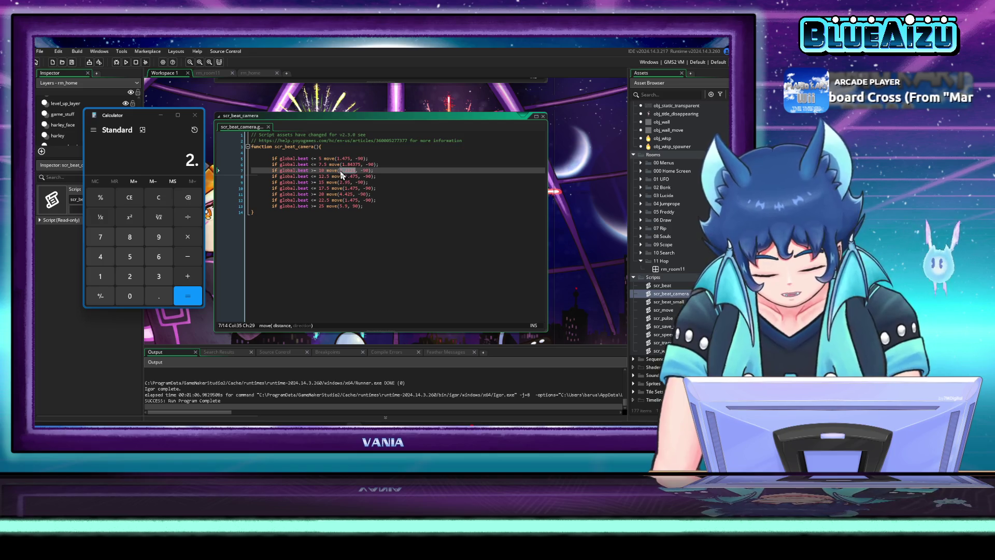
left_click(189, 159)
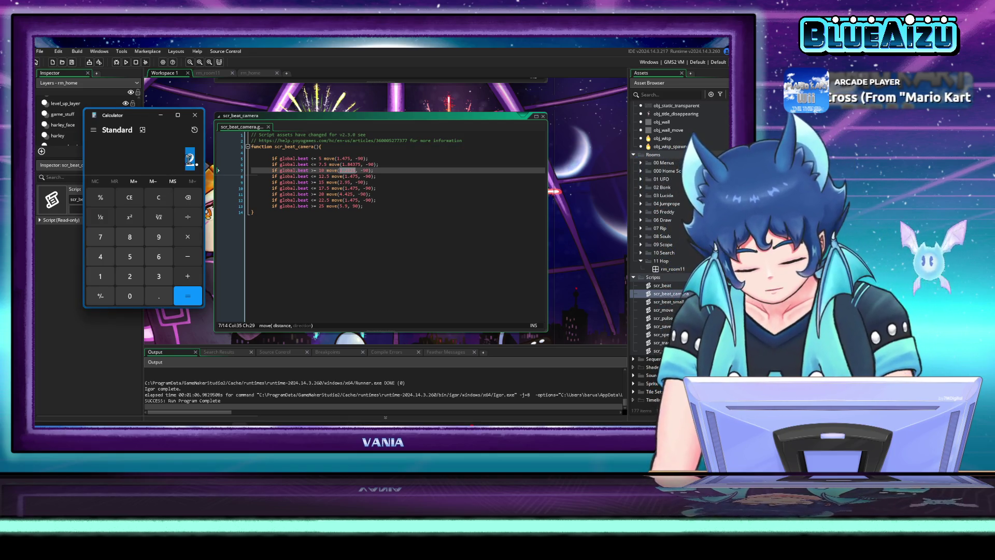
key("ctrl+v")
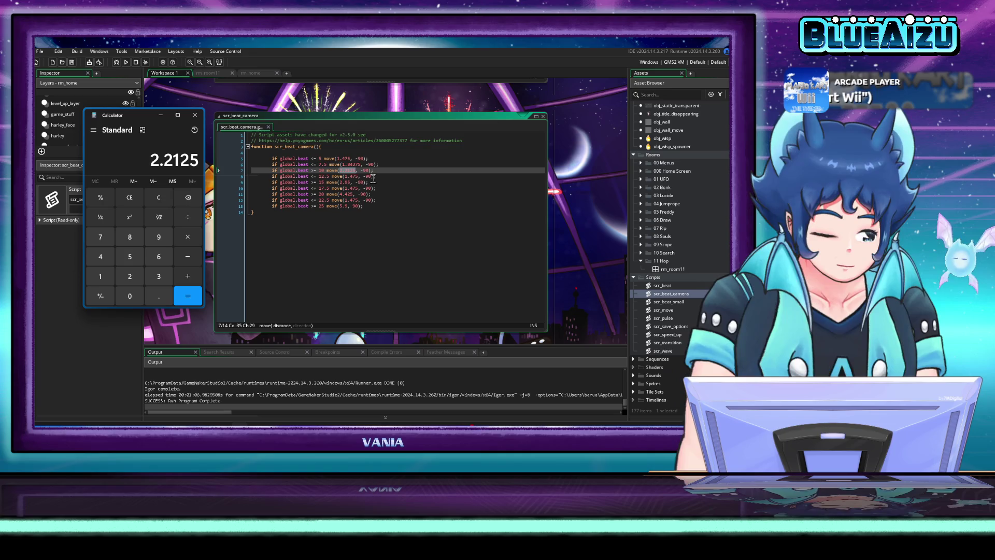
key("ctrl+v")
Step: Subtract line 7's 2.2125 from line 9's 2.95 in Calculator, giving 0.7375
double_click(345, 182)
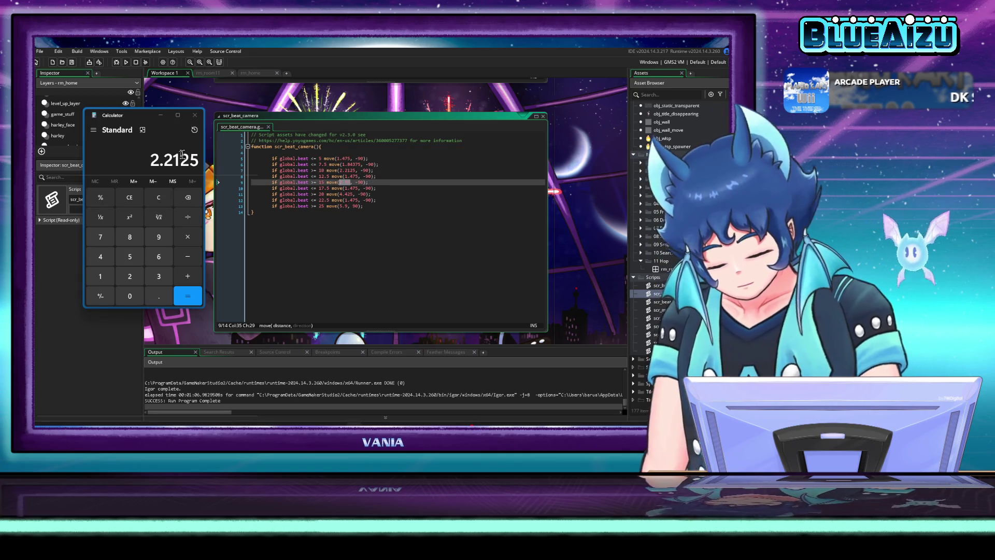
left_click_drag(150, 159, 169, 159)
type("2.95")
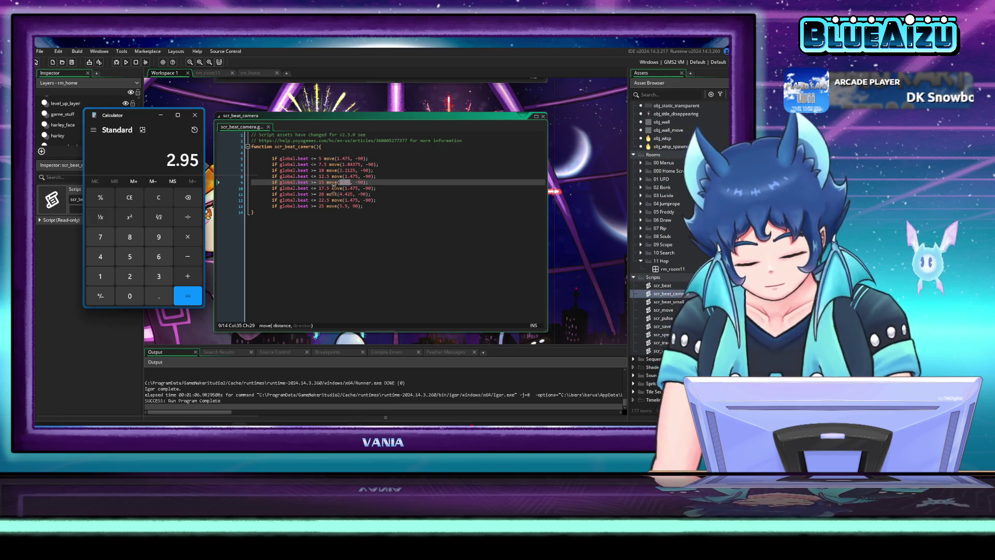
key("ctrl+v")
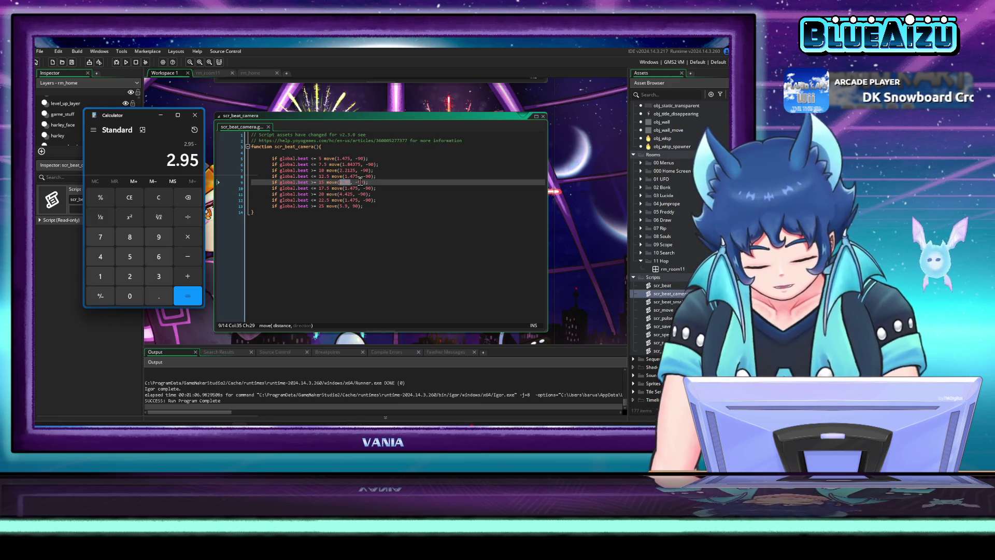
left_click_drag(357, 171, 343, 172)
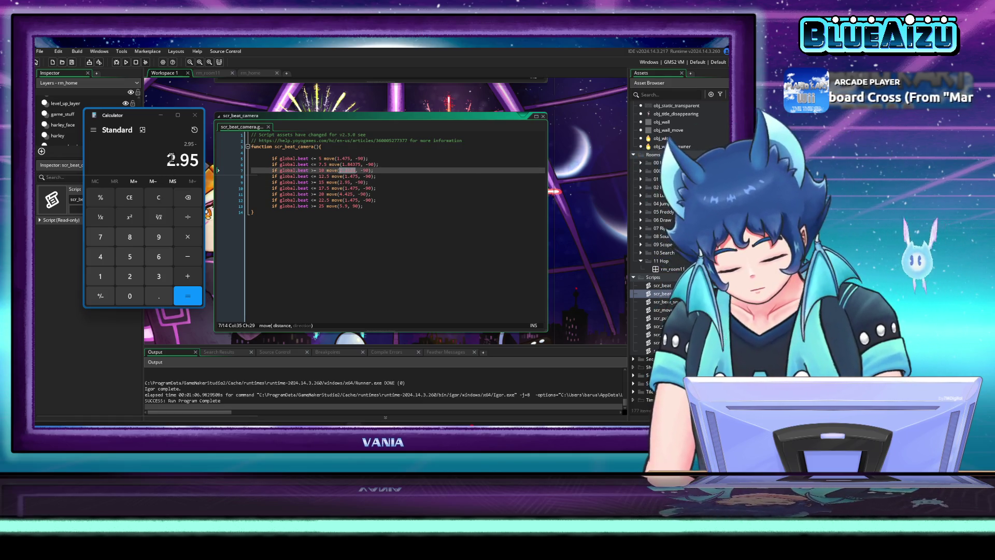
key("ctrl+v")
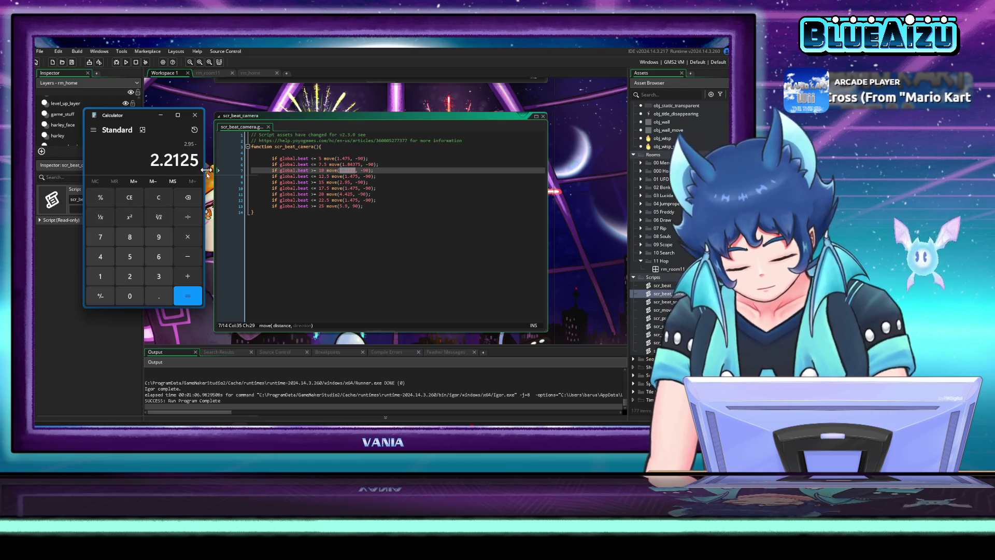
left_click(188, 297)
Step: Halve 0.7375 to 0.36875 and select that result
left_click(188, 217)
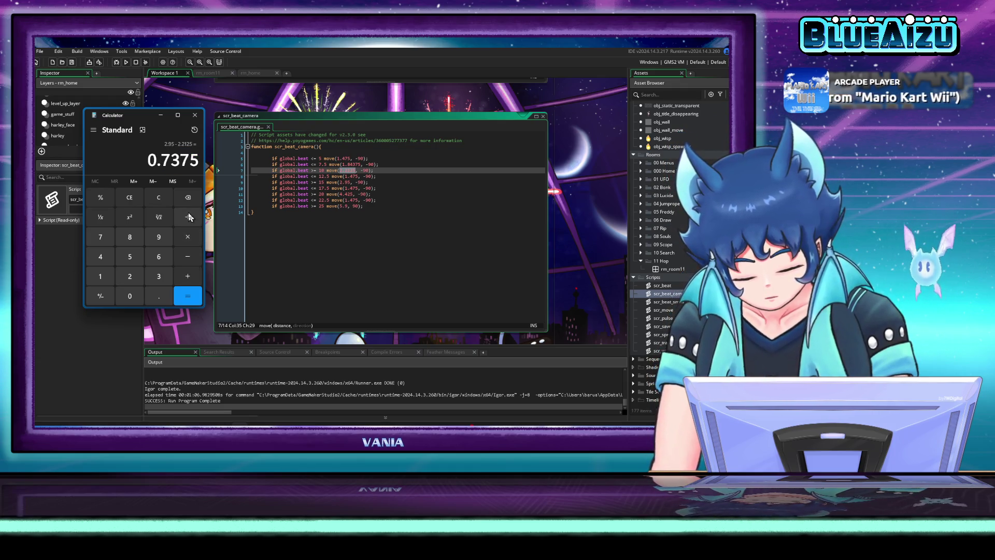
left_click(130, 279)
left_click(188, 297)
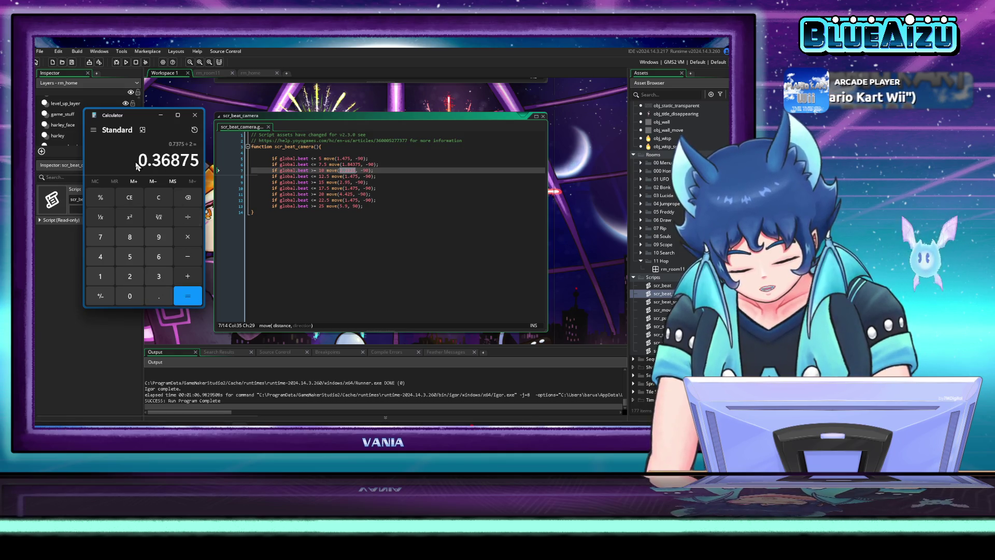
left_click_drag(140, 160, 210, 164)
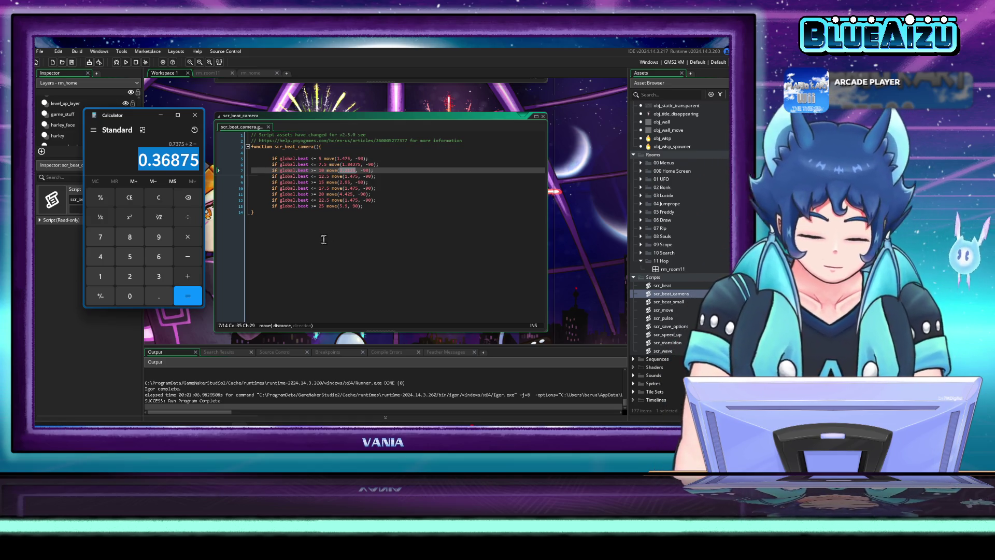
left_click(148, 171)
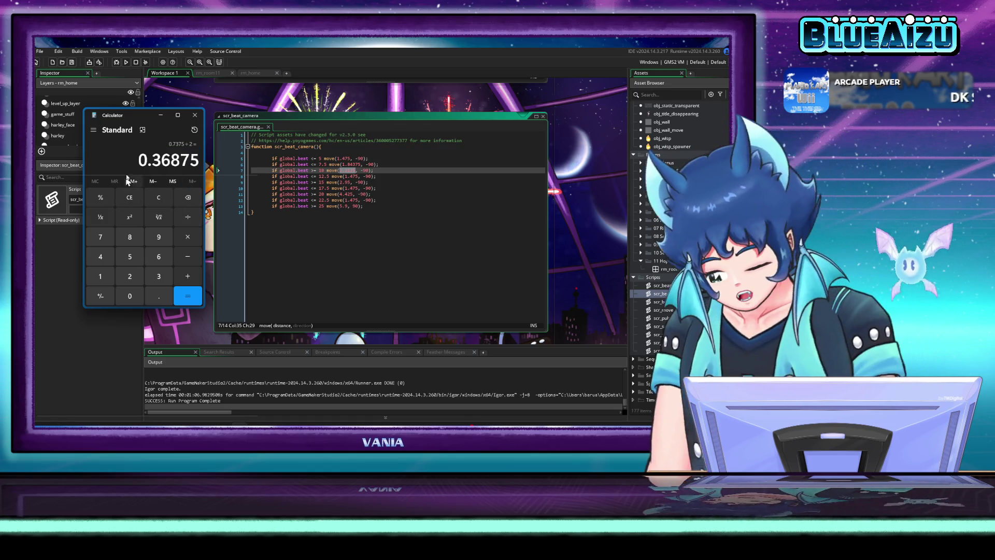
left_click_drag(139, 160, 216, 166)
key("ctrl+c")
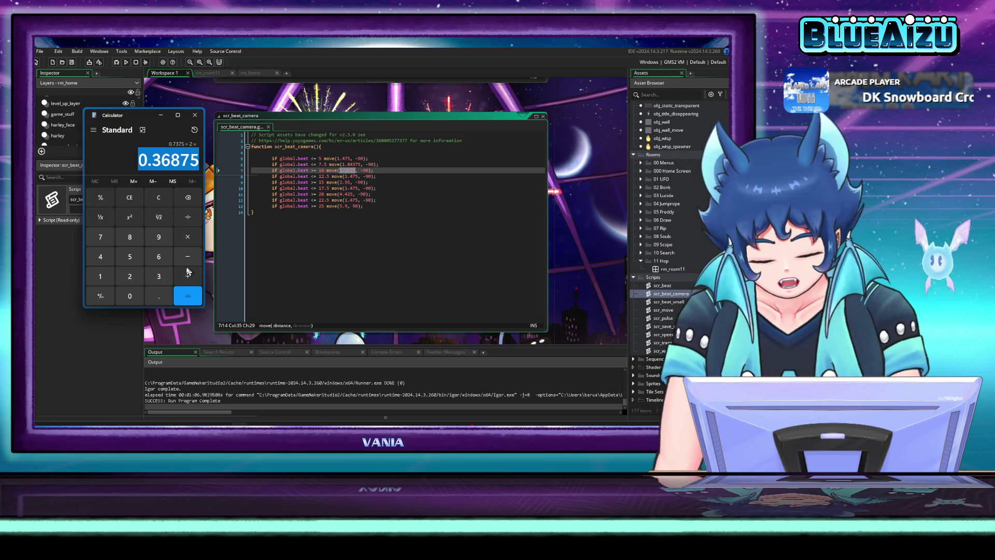
Step: Add 2.2125 for a 2.58125 total and set line 7's distance to 2.2125
left_click(188, 271)
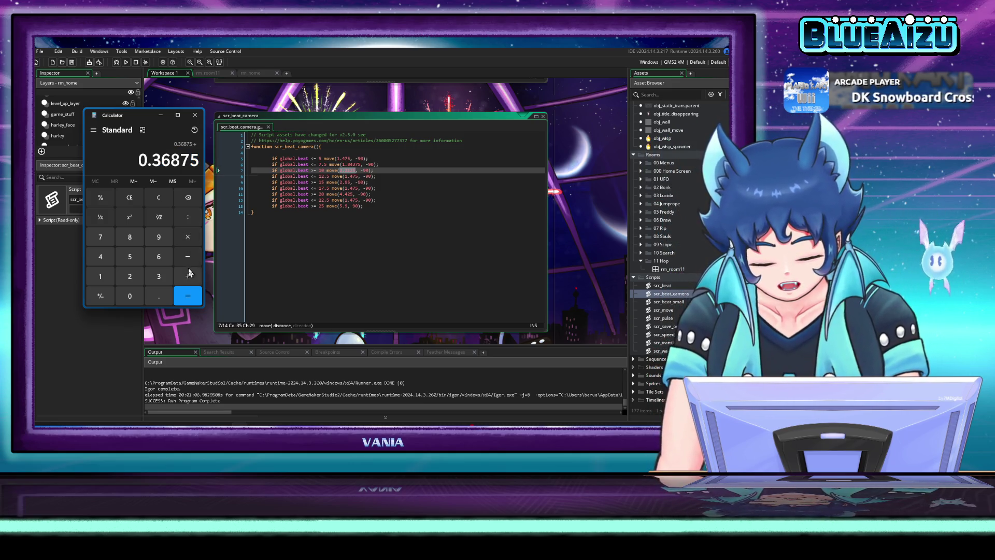
left_click(129, 279)
left_click(156, 295)
left_click(129, 276)
left_click(106, 275)
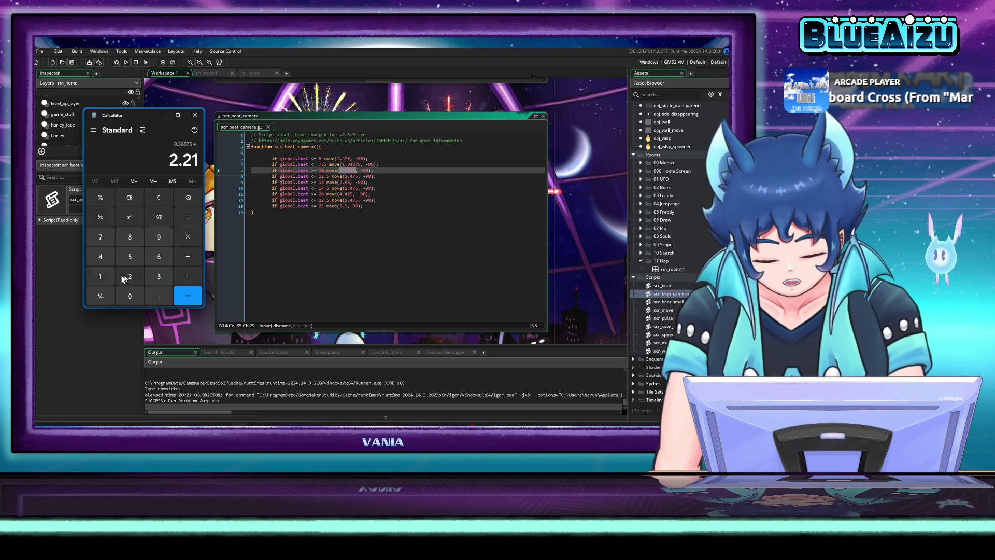
left_click(125, 277)
left_click(136, 262)
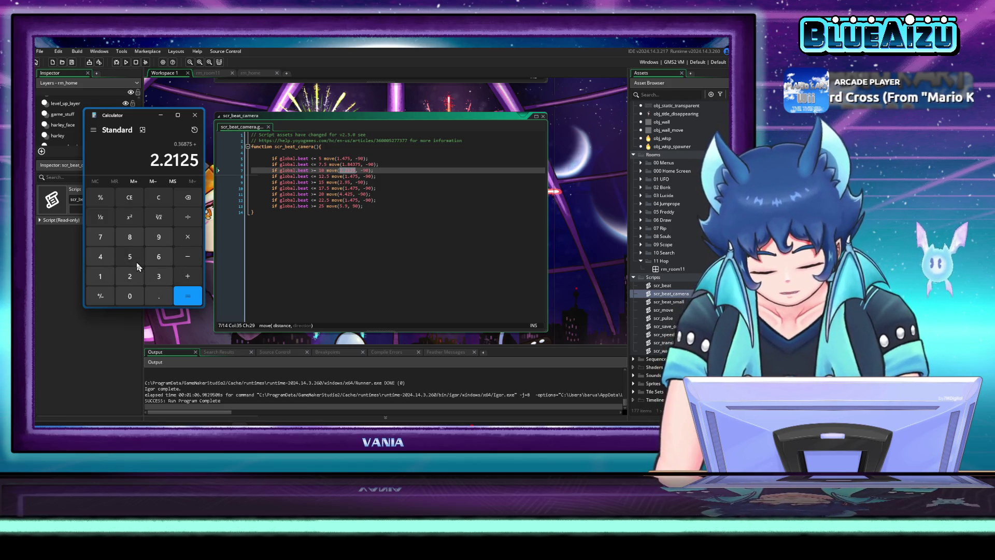
left_click(188, 302)
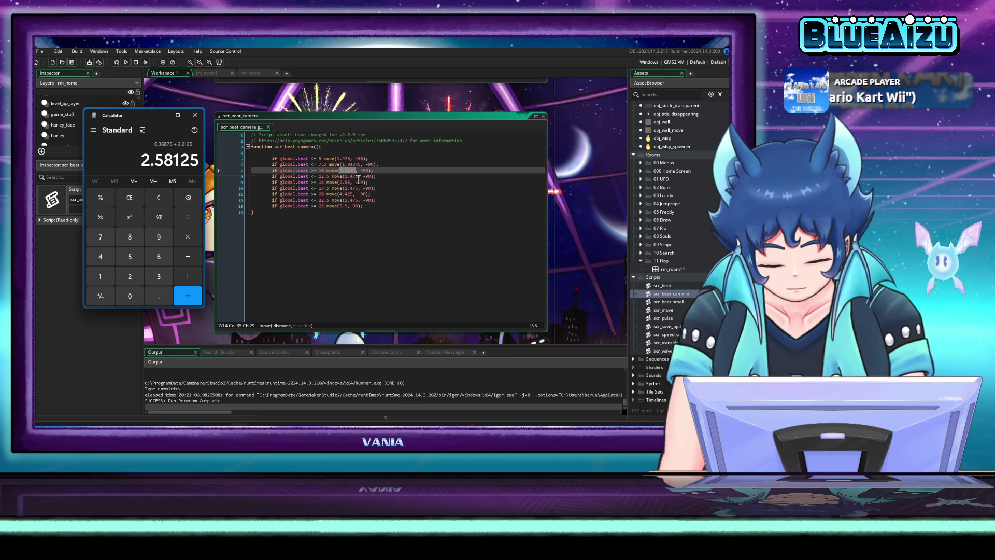
type("2.2125")
double_click(354, 177)
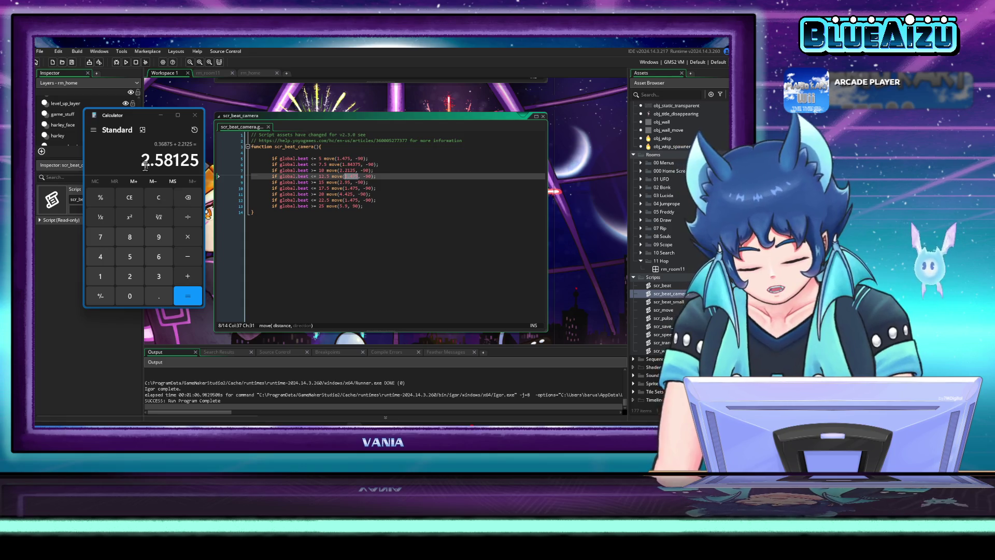
Step: Set the beat 12.5 distance to 2.58125 and compute 2.5 + 0.36875 = 2.86875
type("2.5812")
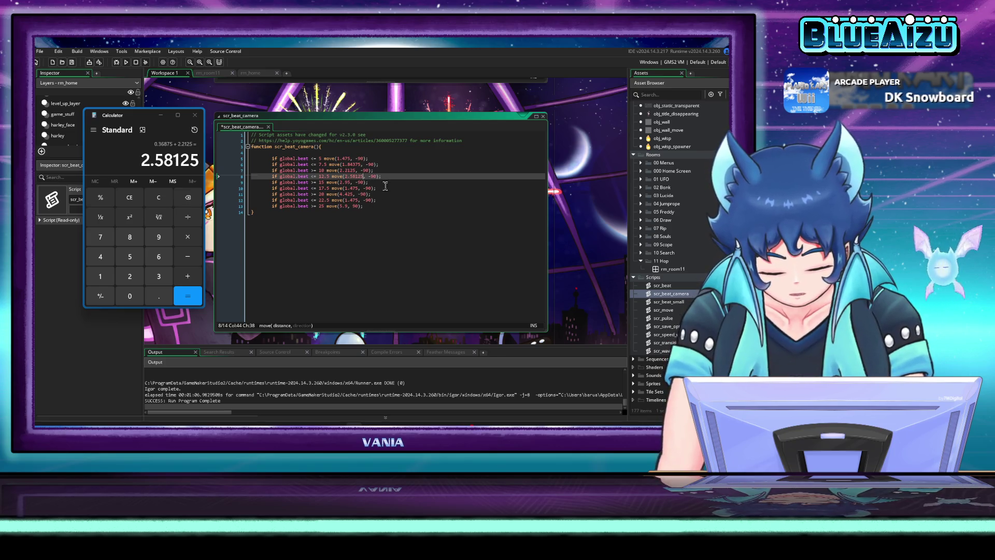
left_click(385, 187)
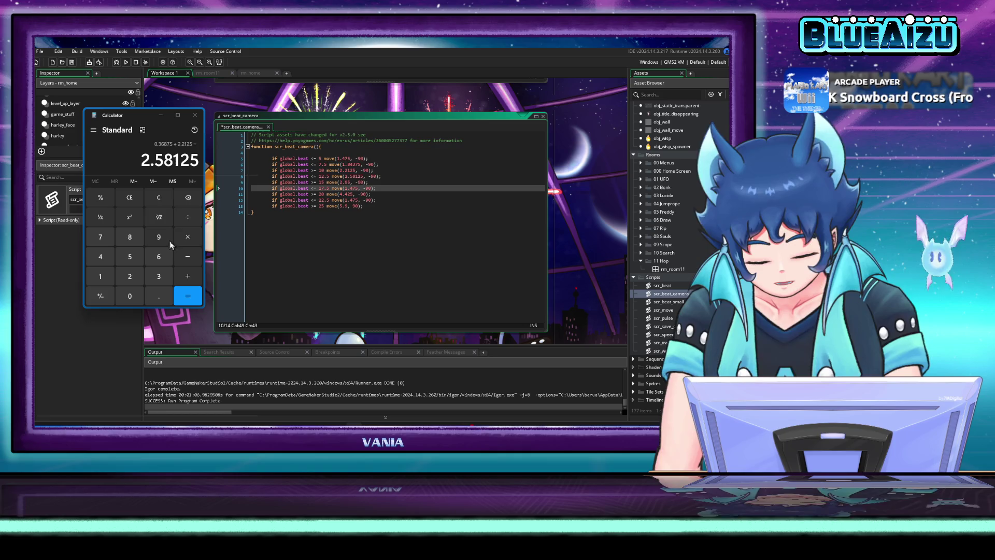
left_click(158, 199)
left_click(130, 276)
left_click(159, 296)
left_click(130, 257)
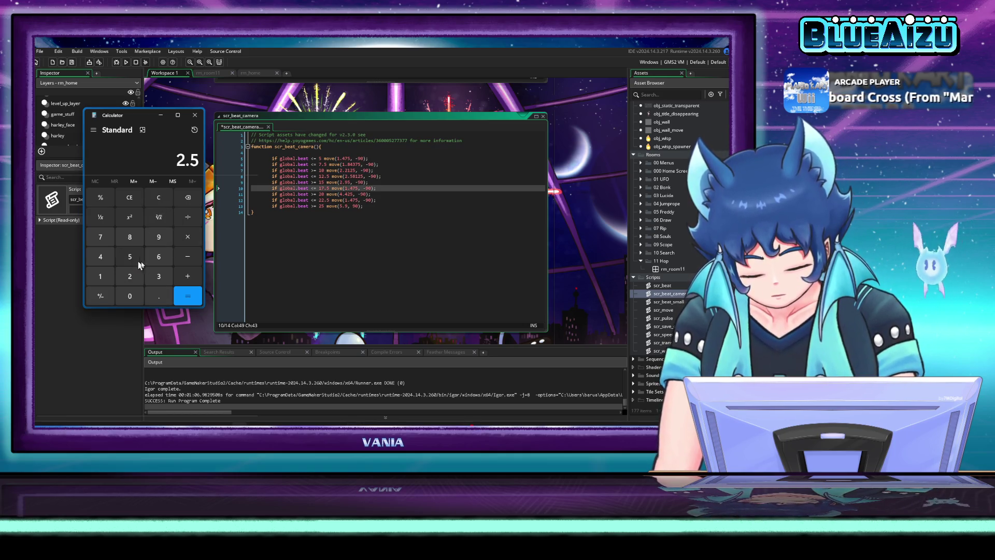
left_click(187, 277)
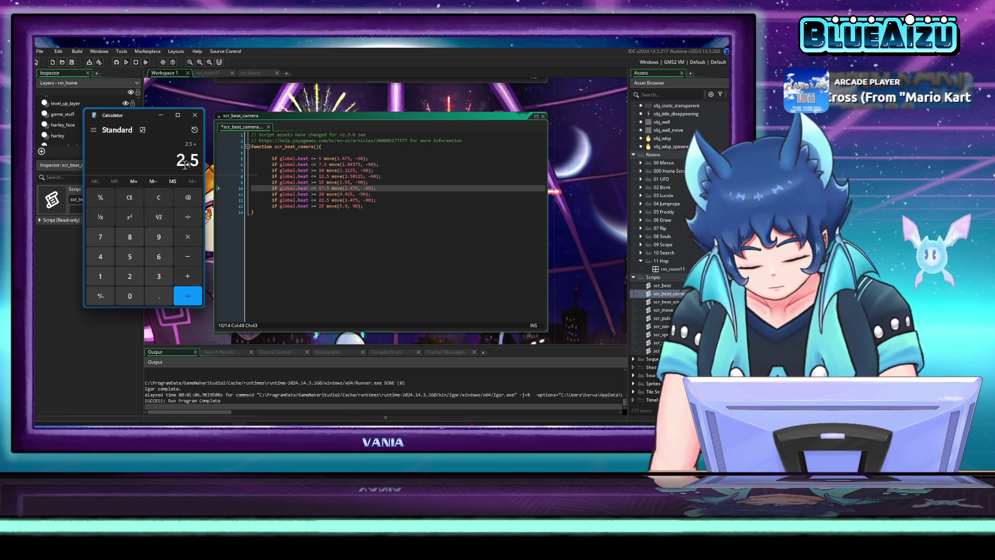
type("0.36875")
left_click(192, 301)
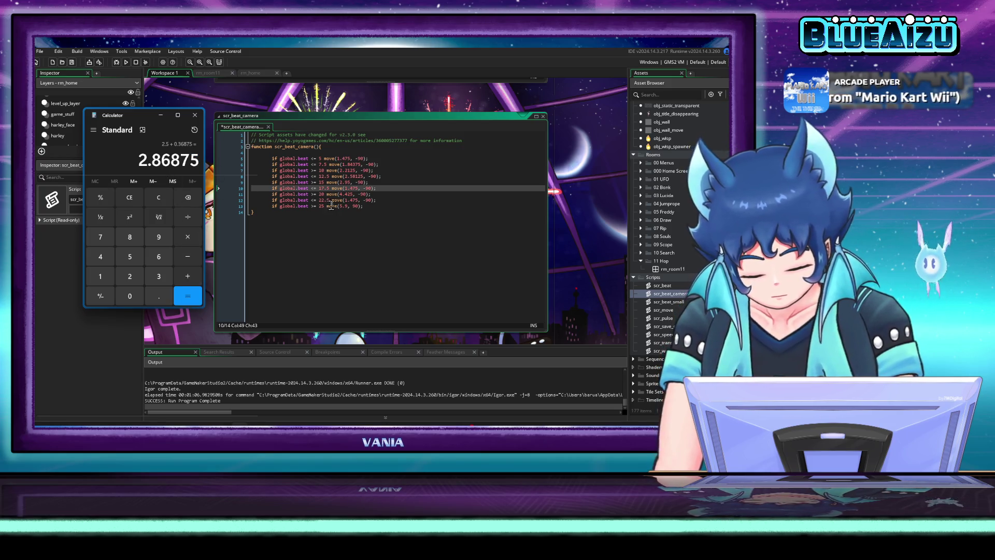
Step: Give beat 17.5 distance 2.86875 and beat 22.5 distance 4.79375, then move Calculator aside
left_click(349, 188)
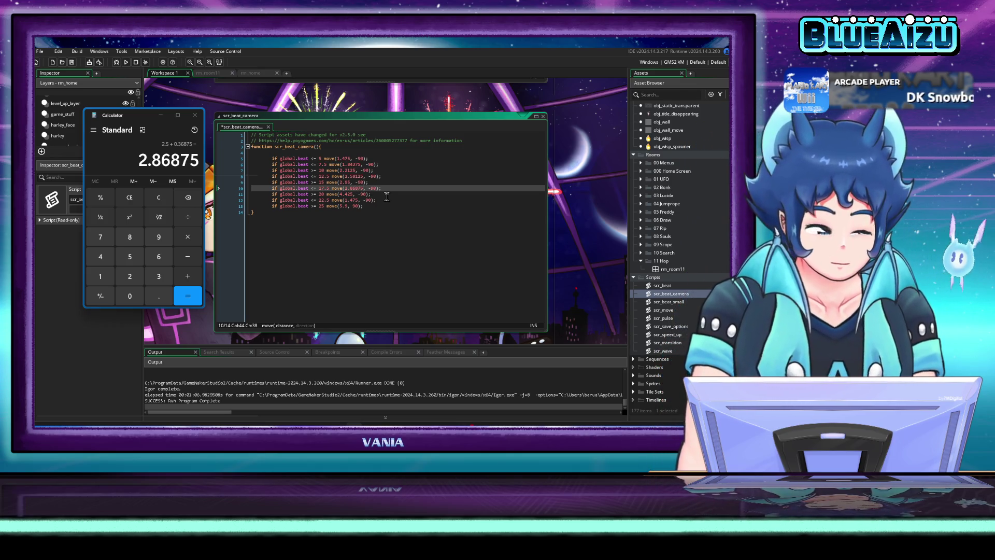
left_click(386, 195)
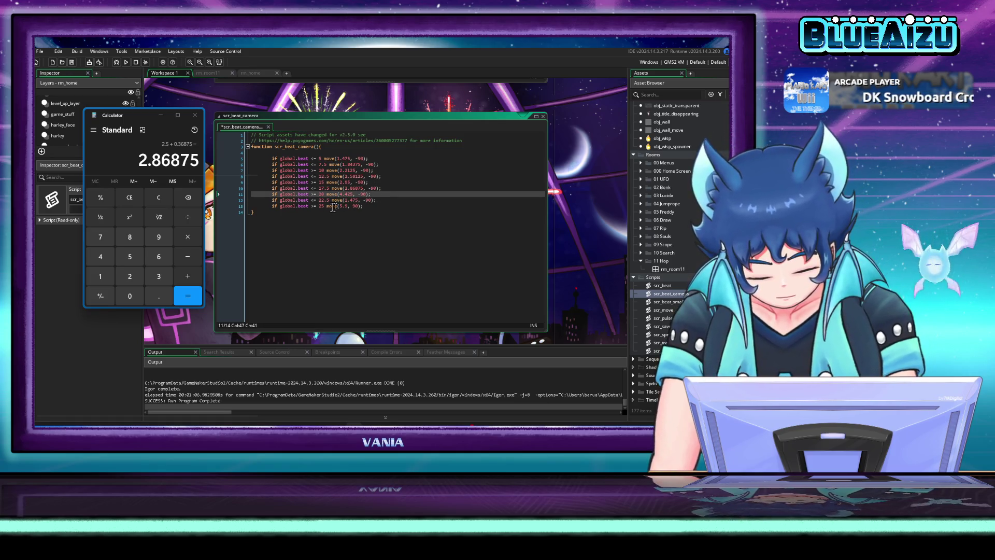
left_click(101, 259)
left_click(160, 296)
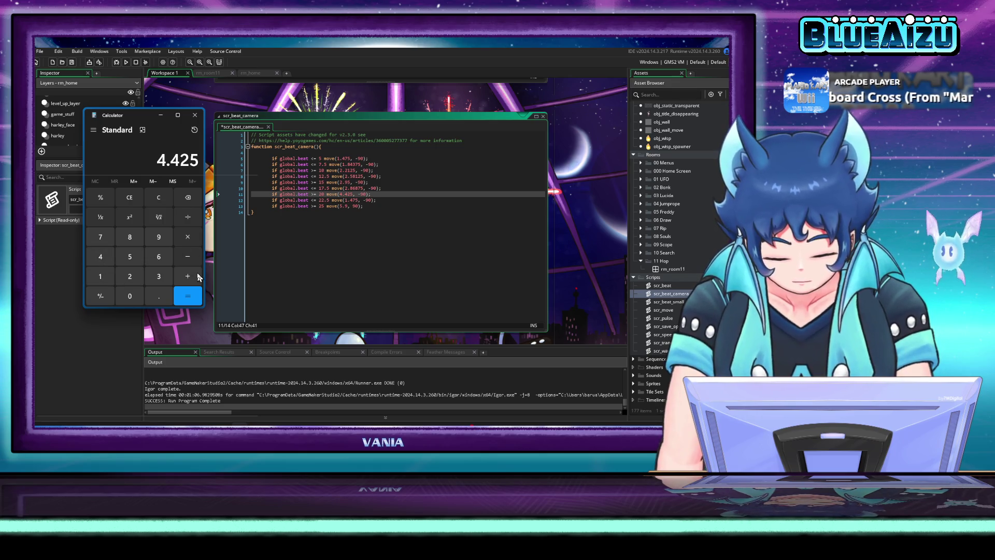
left_click_drag(159, 162, 226, 165)
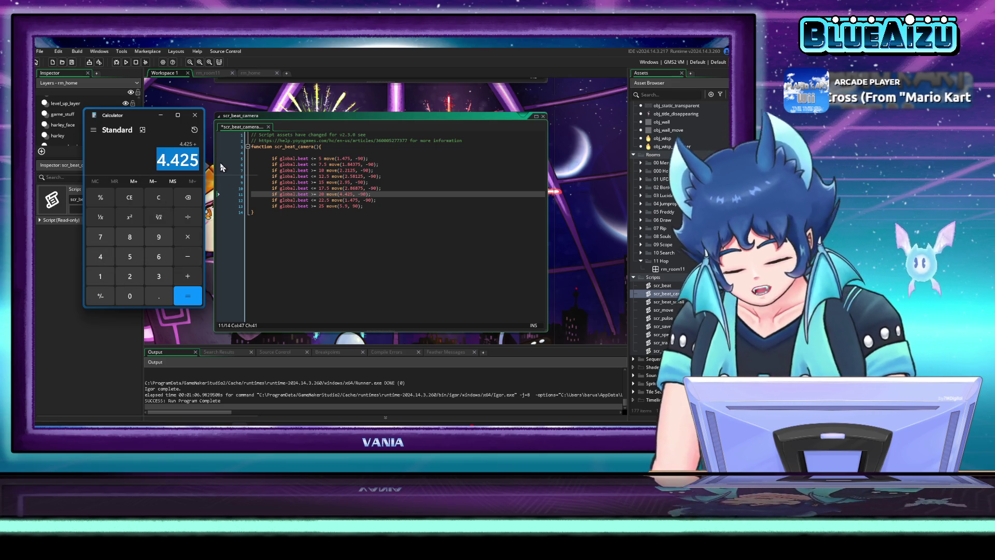
key("ctrl+v")
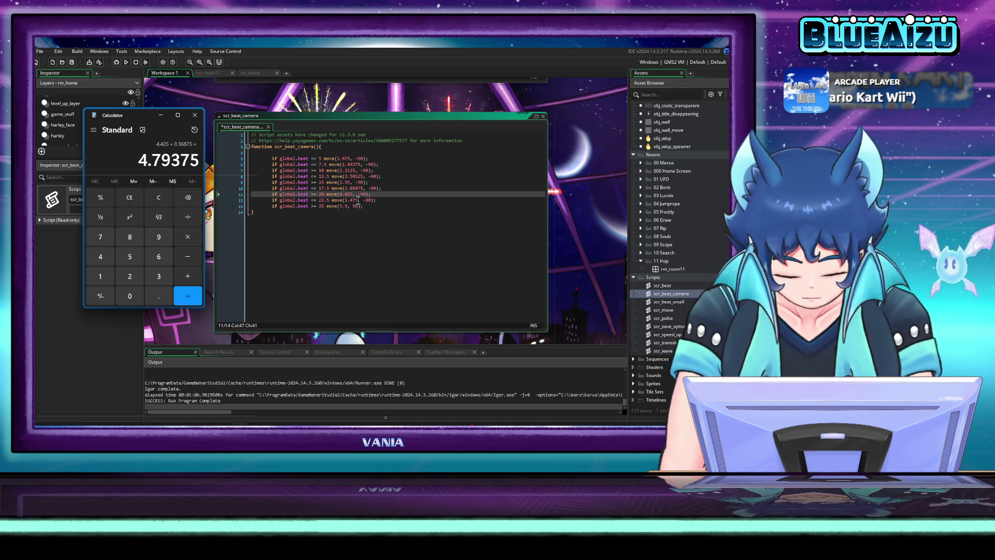
left_click_drag(359, 199, 345, 200)
type("4.793")
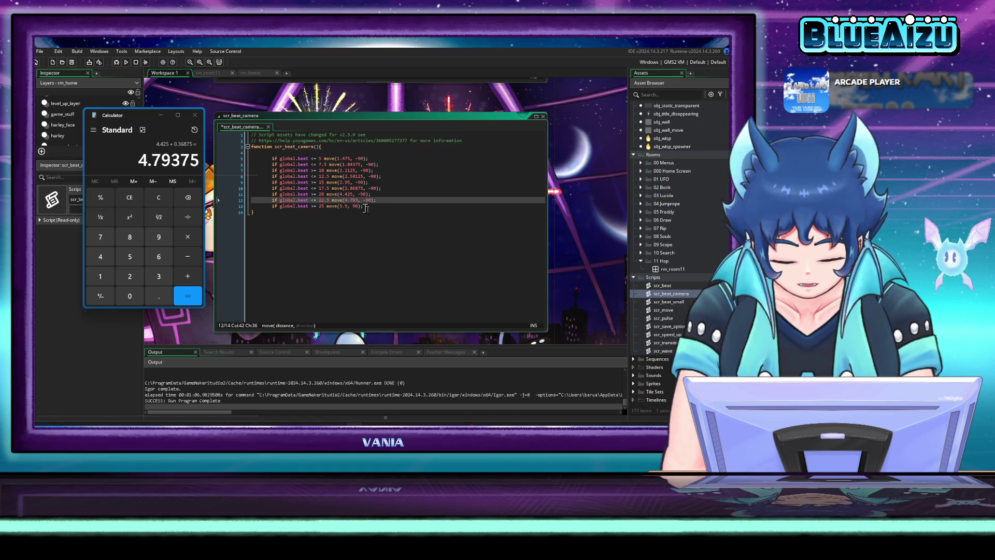
type("75")
key("Down")
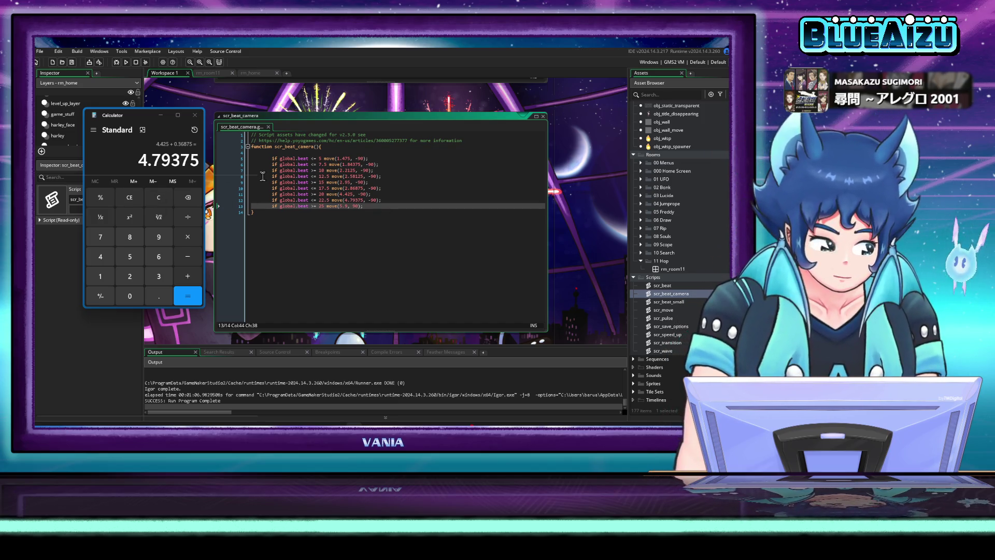
left_click_drag(153, 116, 192, 0)
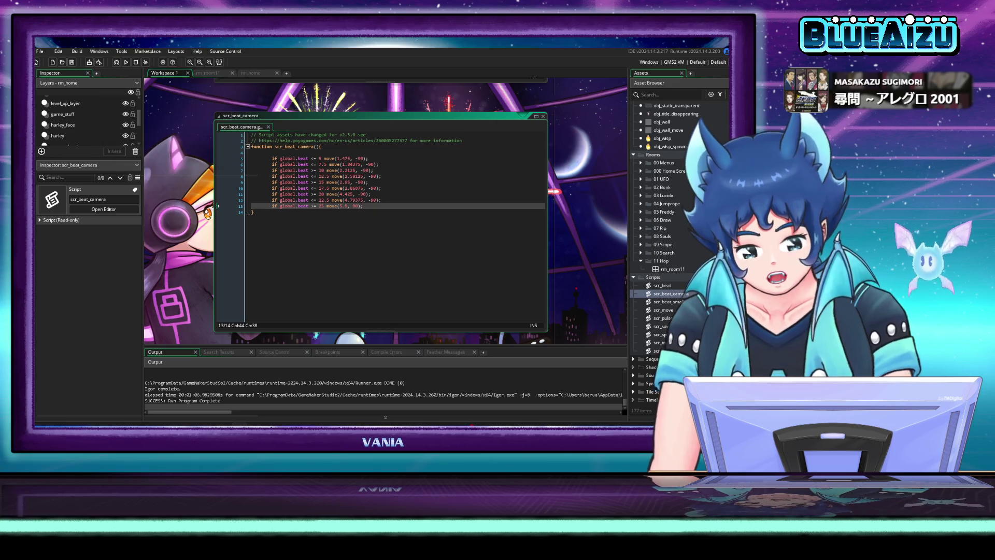
Step: Test-run the game, start play from the title screen, then close it
left_click(126, 63)
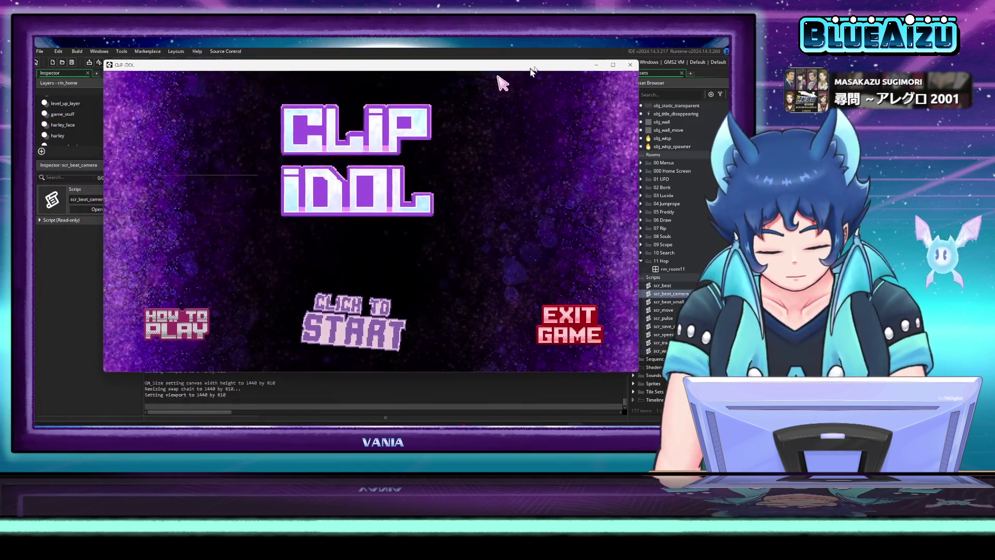
left_click(430, 207)
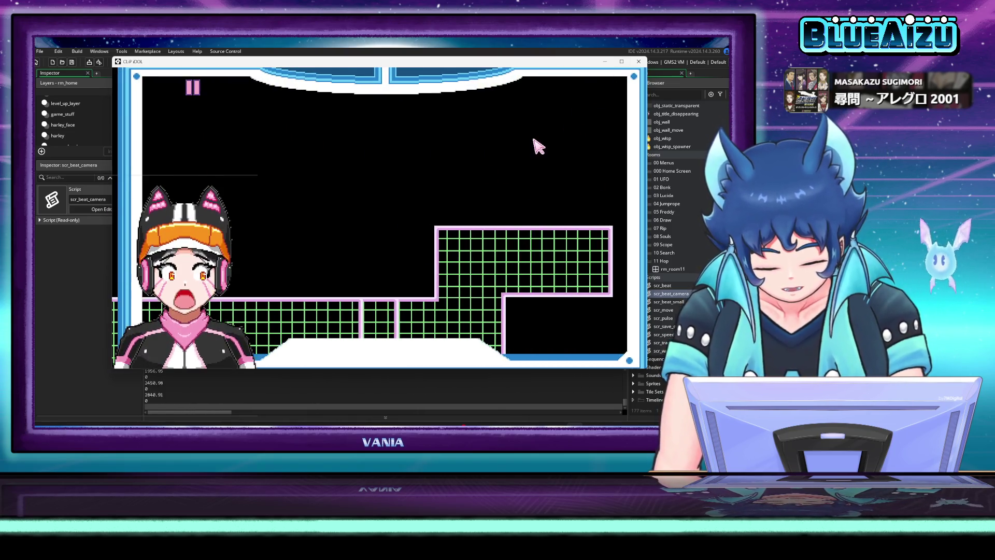
left_click(639, 61)
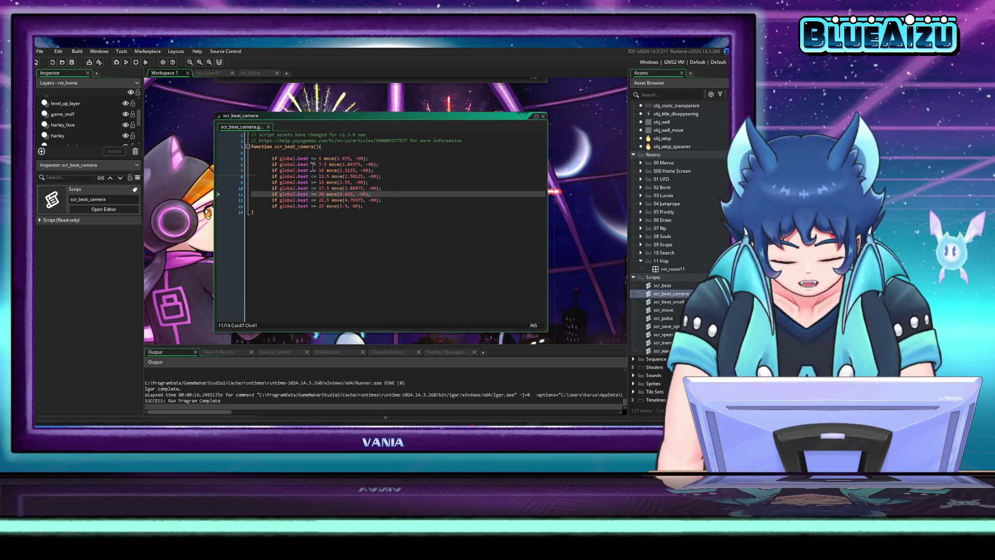
Step: Change the beat 7.5 condition on line 6 from <= to >=
left_click(312, 164)
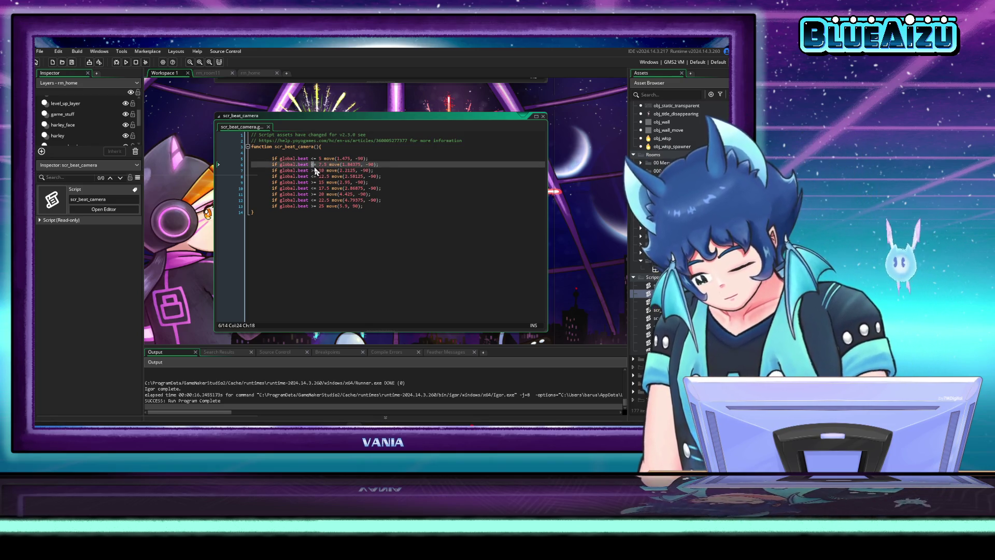
key("Delete")
type(">")
left_click(336, 188)
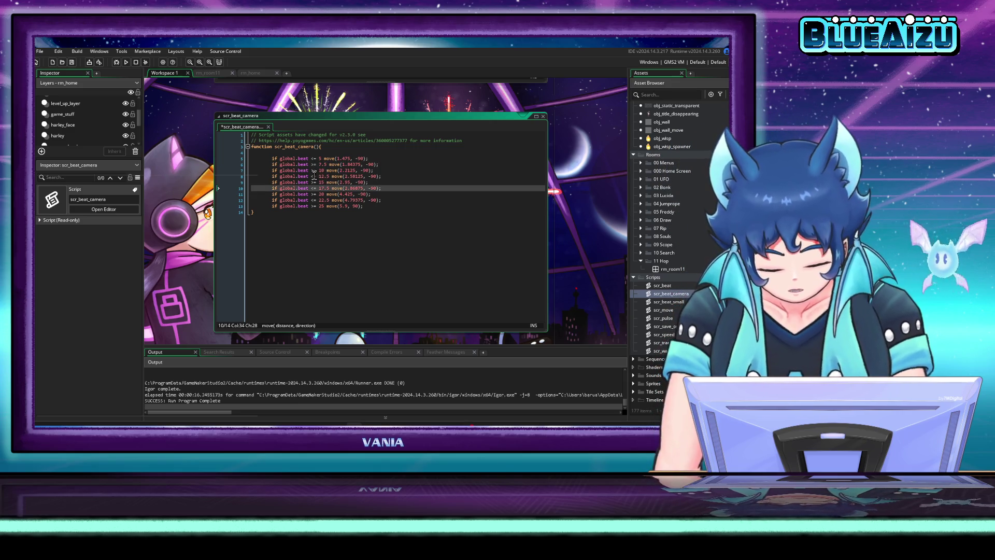
Step: Review the beat-threshold comparisons on lines 8–12 and save scr_beat_camera
left_click(312, 177)
left_click(324, 188)
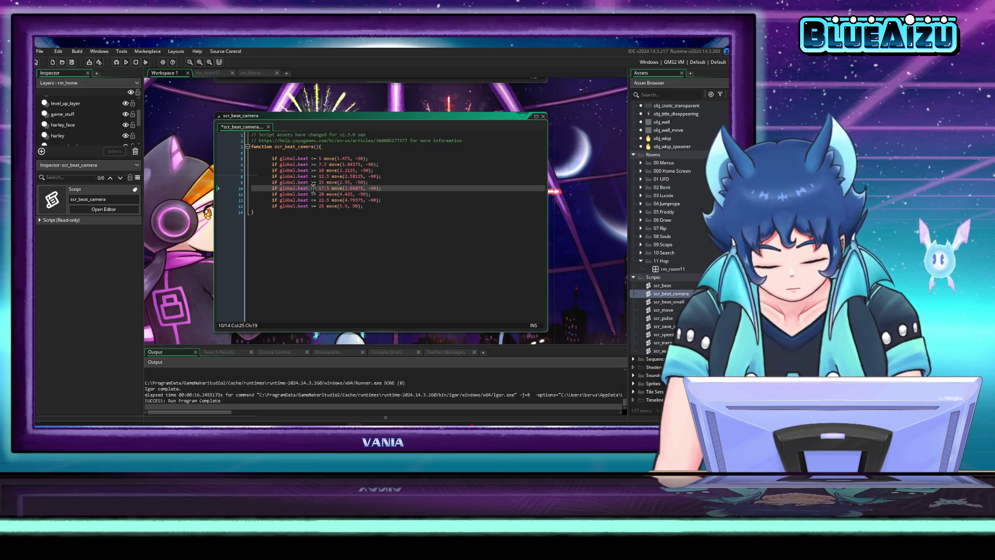
left_click(314, 200)
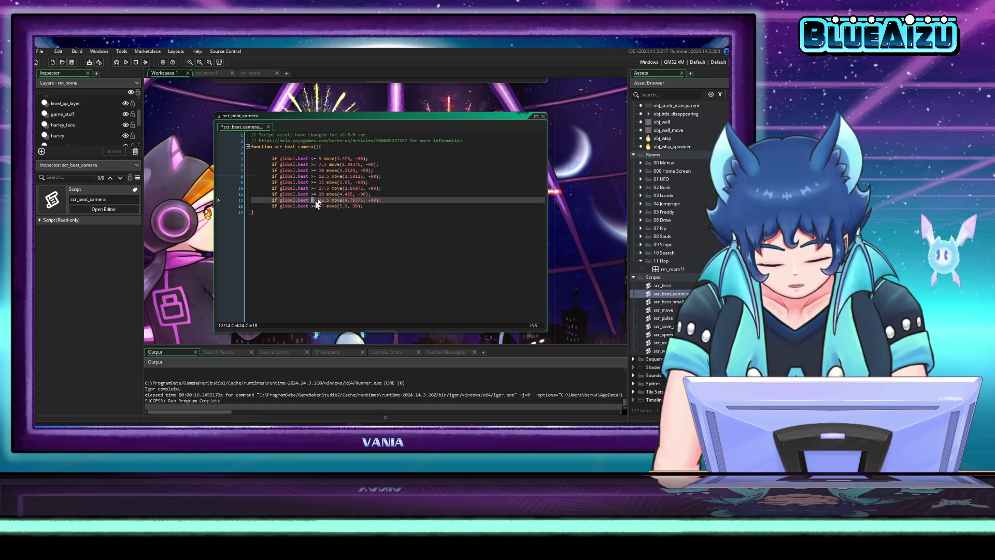
left_click(347, 182)
key("ctrl+s")
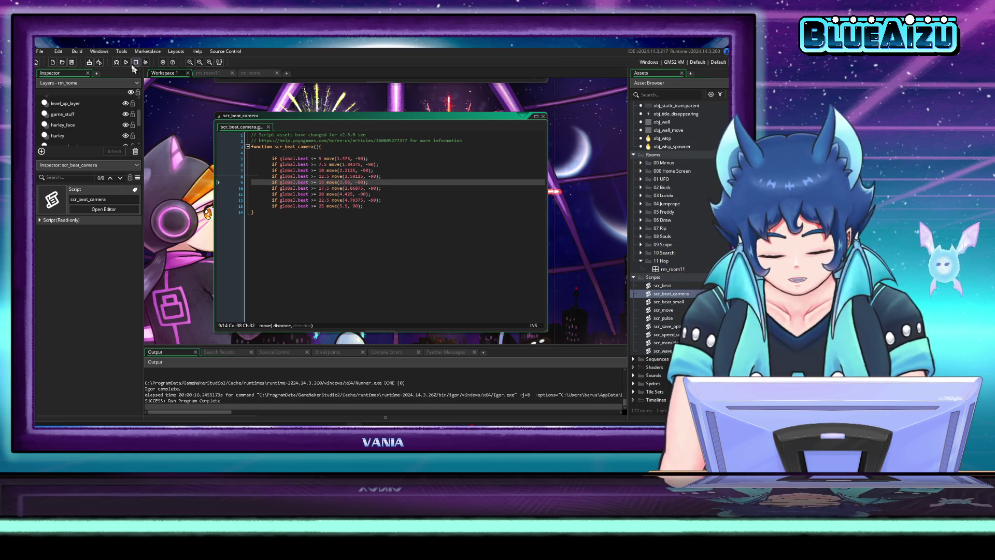
Step: Test-run the game from the title screen to the level-up screen, then close it
left_click(126, 62)
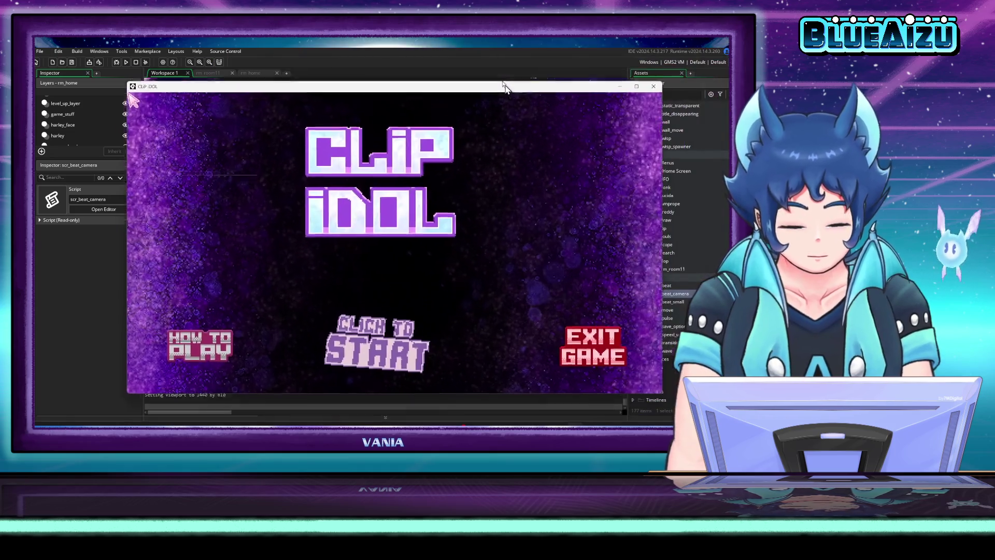
left_click(475, 136)
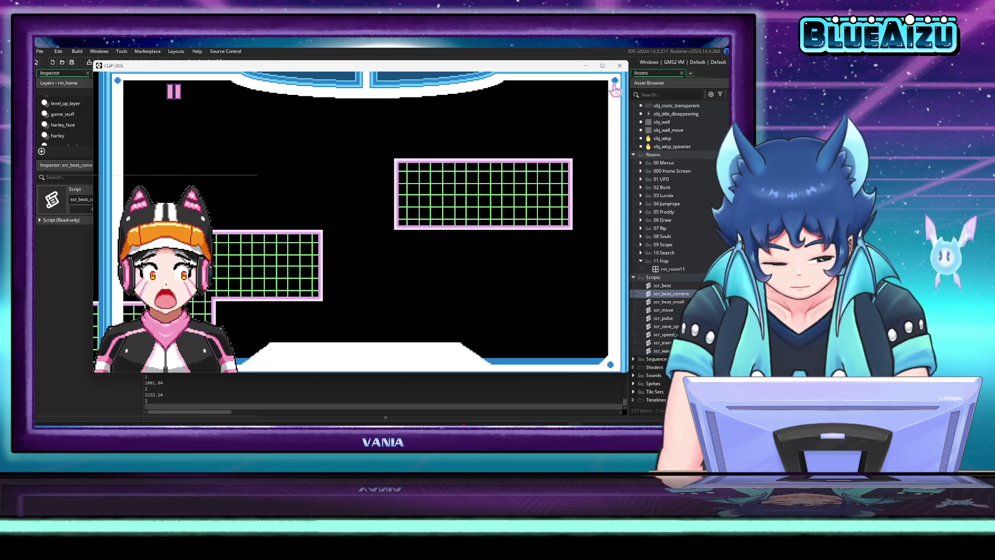
left_click(619, 65)
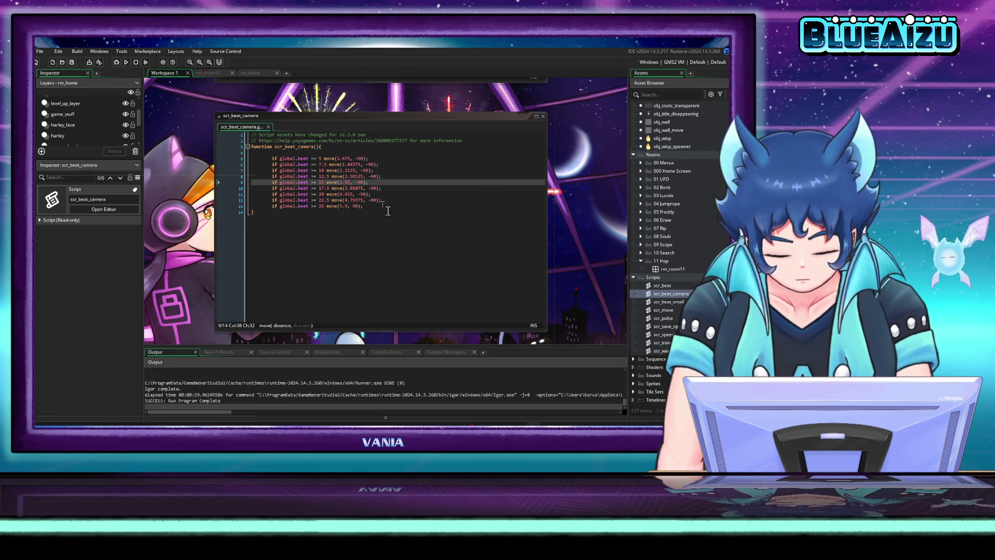
Step: Comment out the 22.5, 17.5, 12.5 and 7.5 beat-threshold move() lines with //
left_click(397, 200)
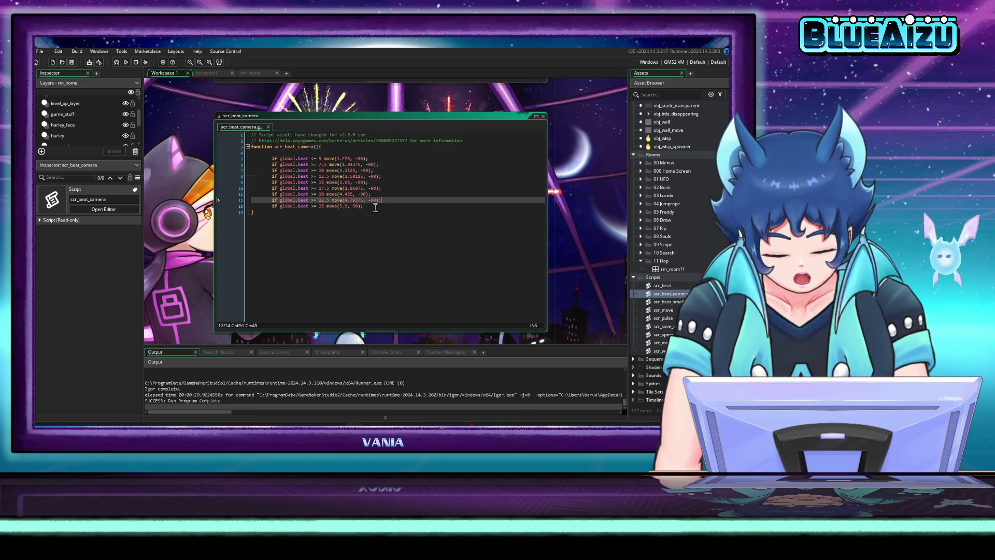
left_click(376, 208)
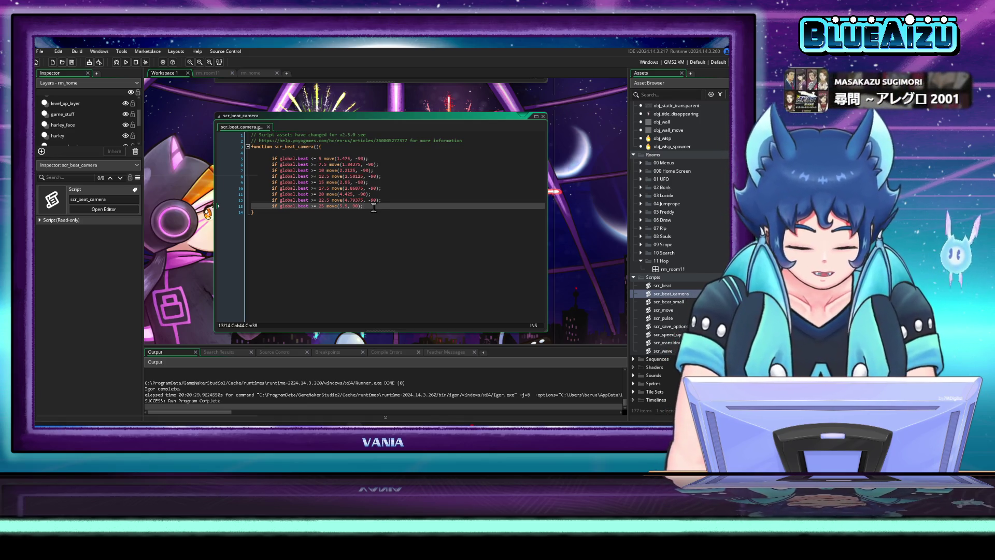
left_click(253, 199)
type("//")
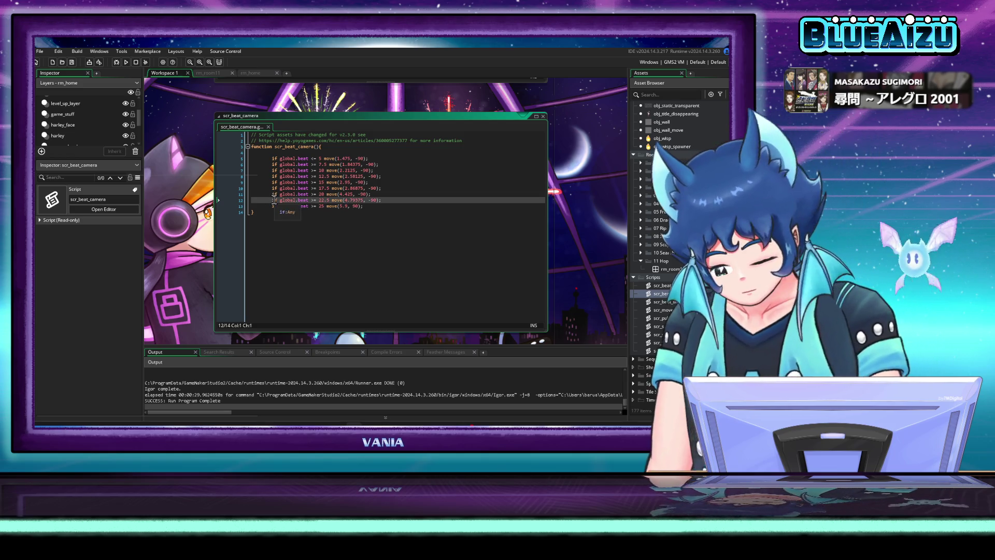
left_click(252, 188)
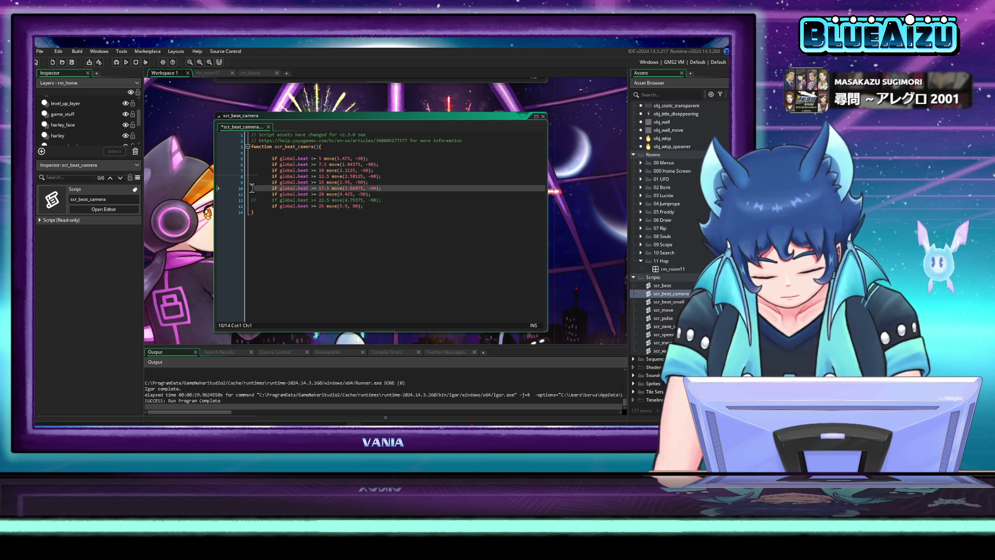
type("//")
left_click(252, 177)
type("//")
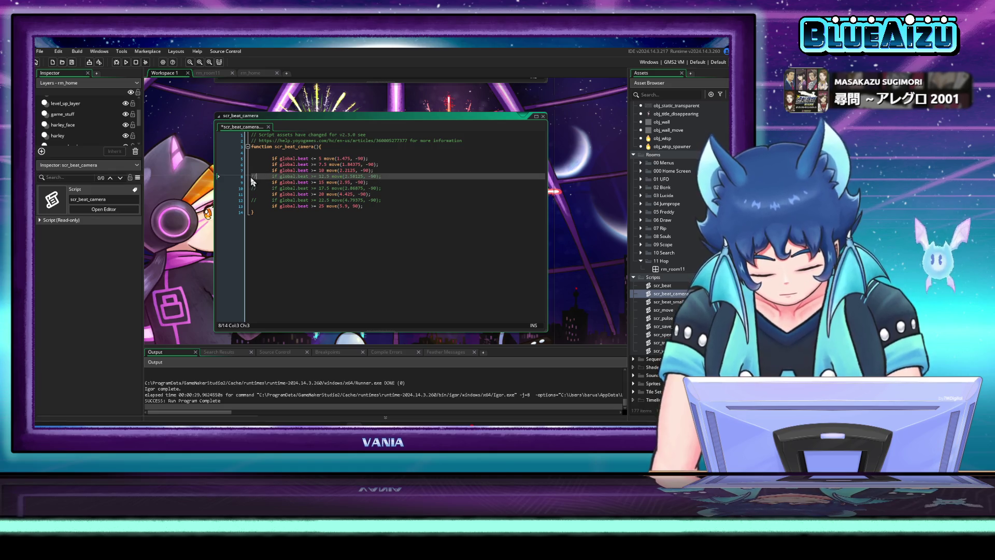
left_click(250, 164)
Step: Finish commenting the 7.5 line, then test-play the game with five active beat checks and close it
type("//")
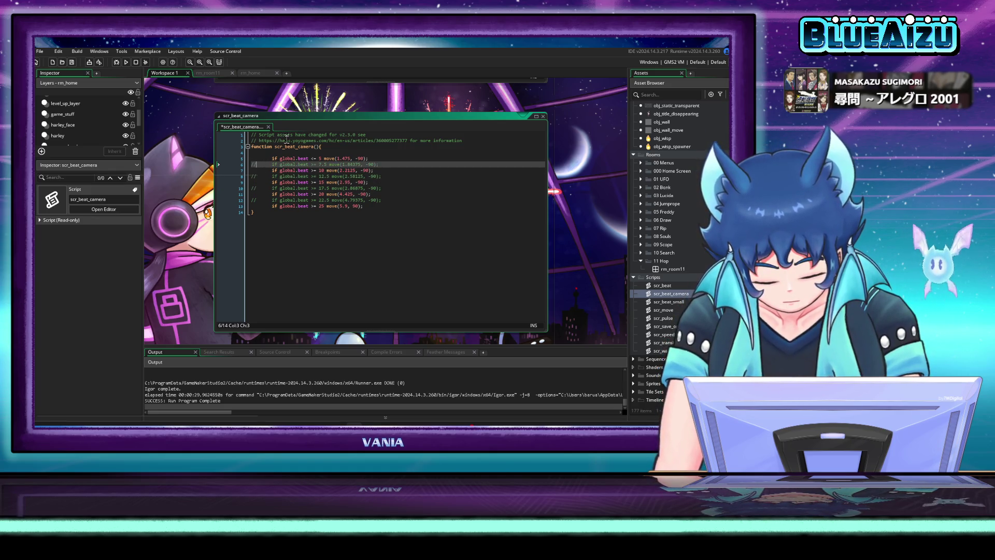
left_click(126, 64)
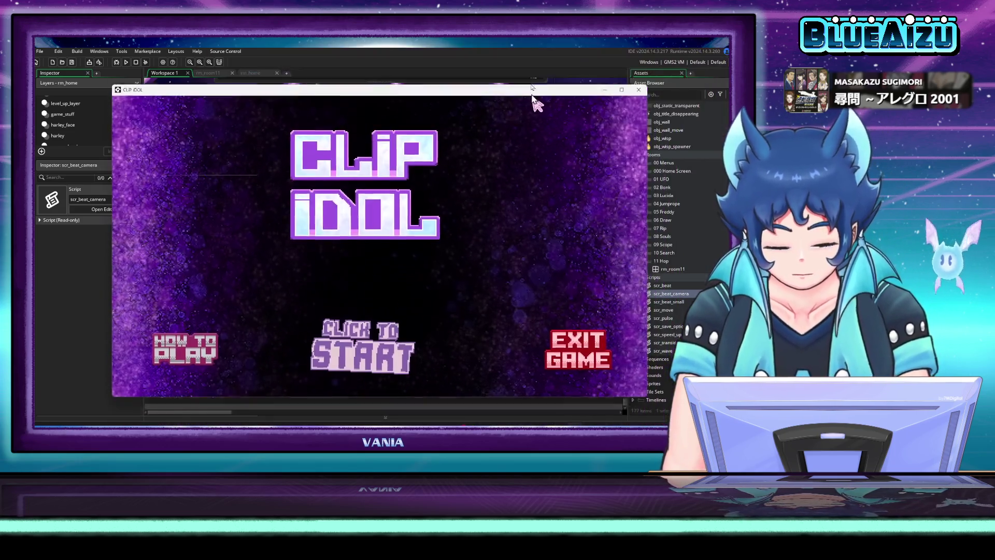
left_click(469, 220)
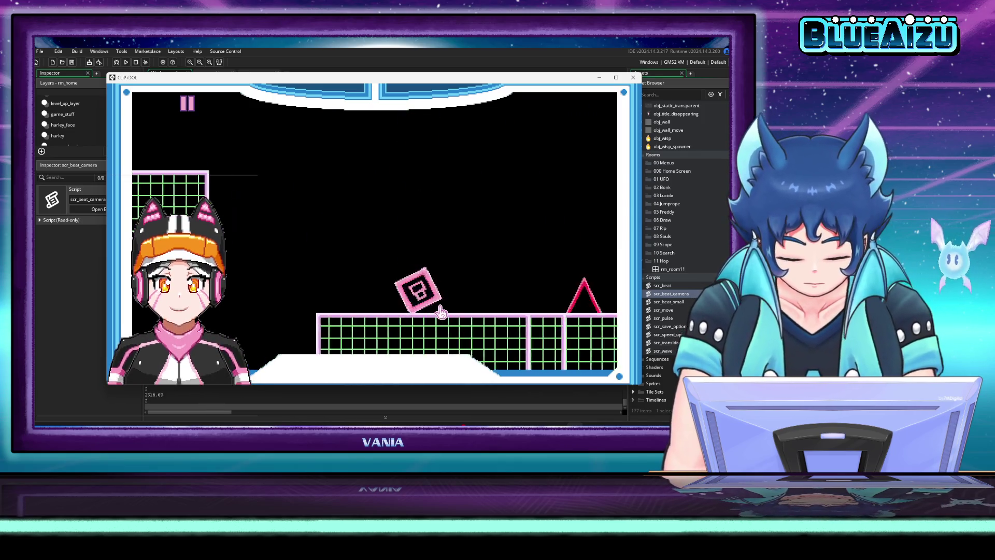
left_click(635, 79)
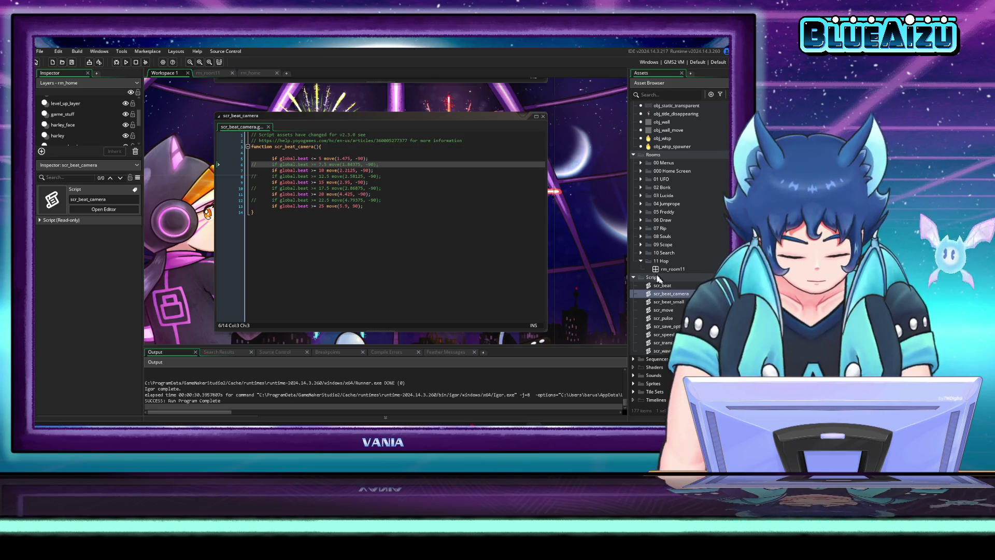
Step: Browse up to the Objects folder, checking gmobj_music_logo and gmobj_music_select_A
left_click(673, 269)
scroll(675, 222, "up", 1)
scroll(675, 223, "up", 10)
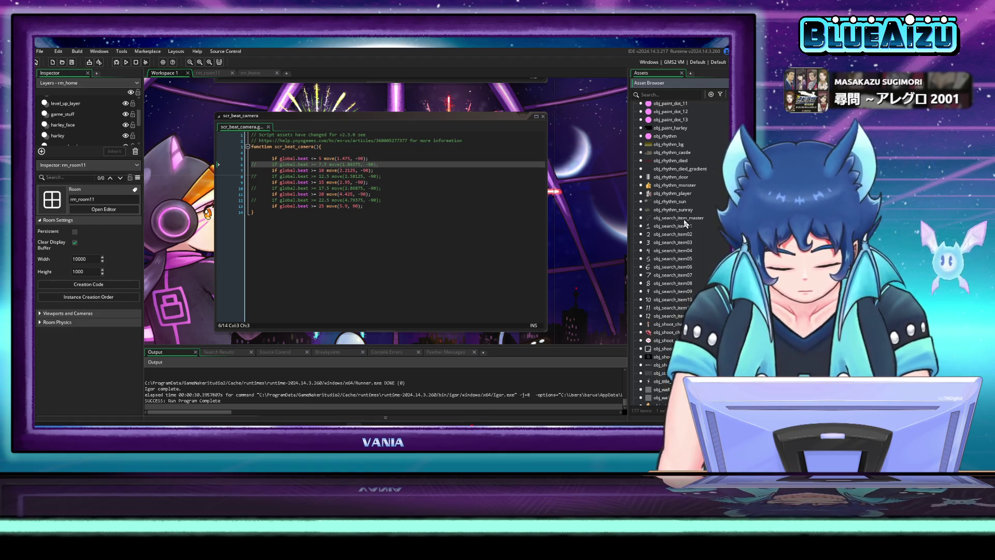
scroll(690, 242, "up", 5)
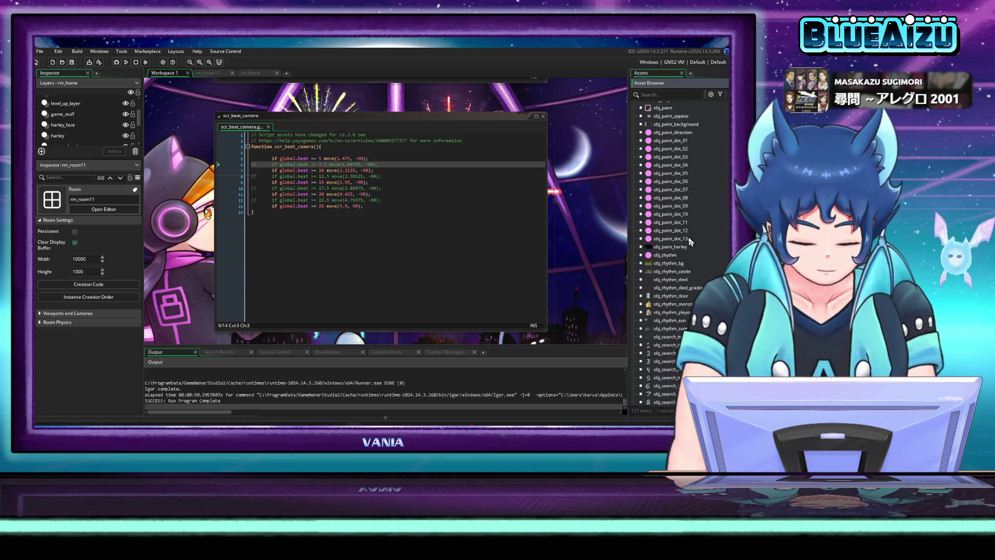
scroll(690, 239, "up", 8)
scroll(689, 224, "up", 10)
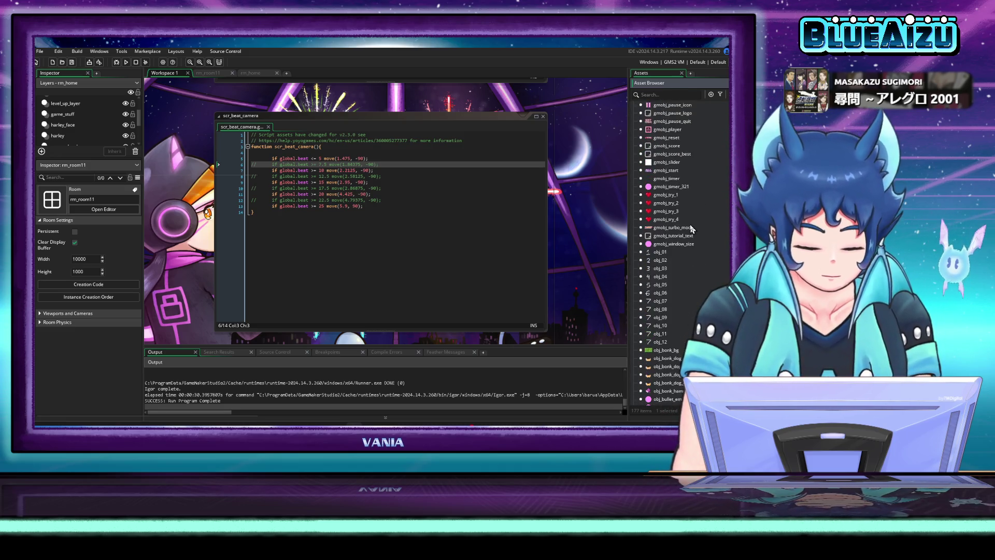
left_click(674, 169)
left_click(675, 177)
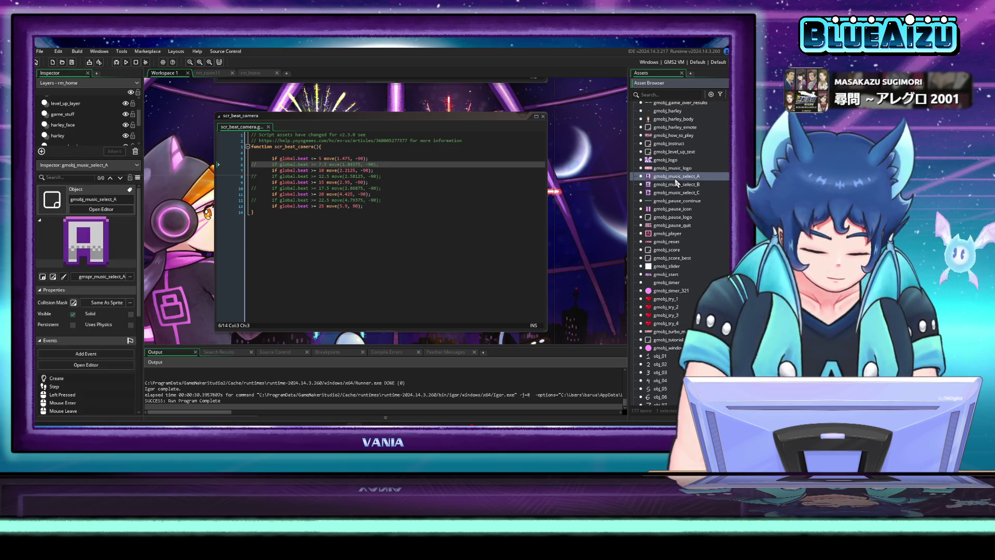
Step: Scroll through the gmobj entries and select gmobj_timer to show its properties
scroll(677, 192, "up", 5)
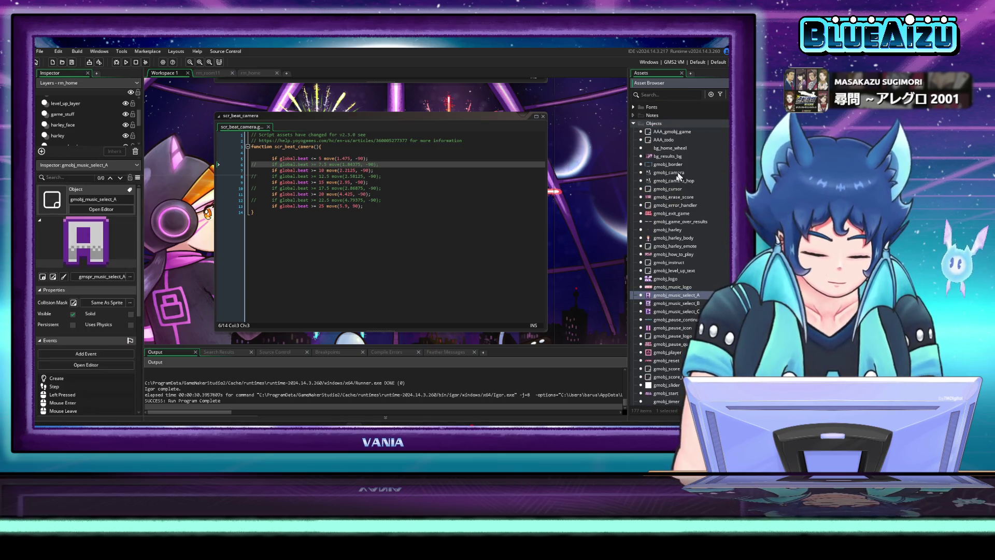
scroll(675, 294, "down", 3)
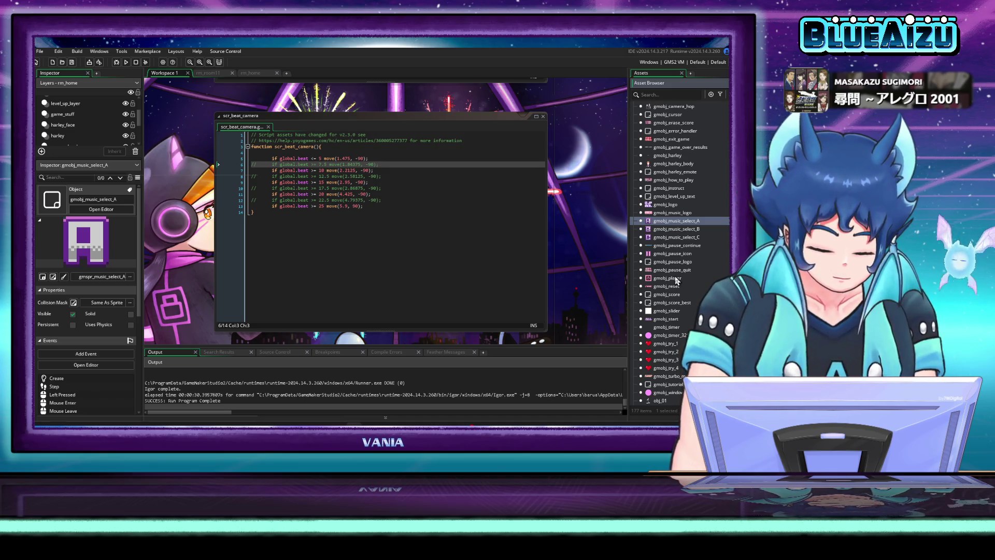
scroll(685, 275, "up", 5)
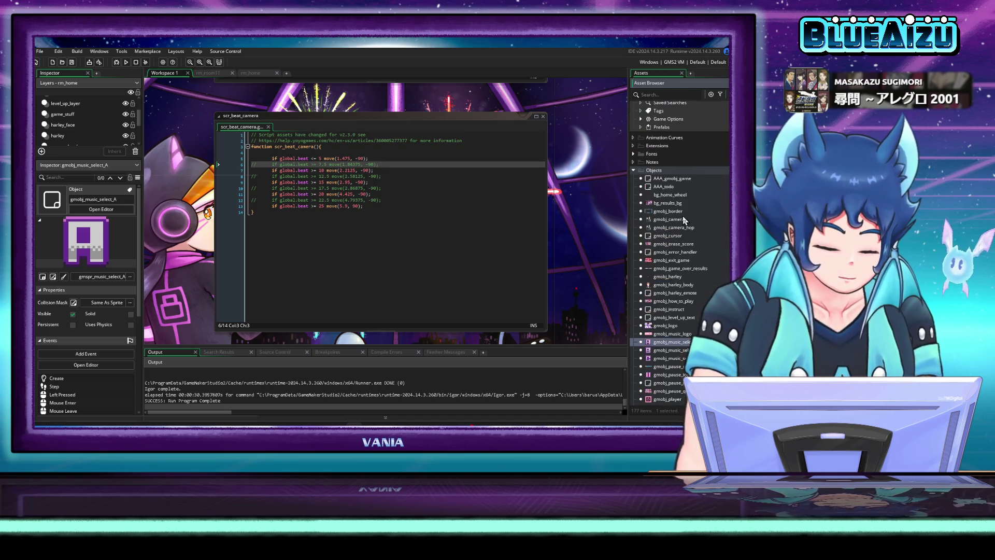
scroll(650, 151, "down", 1)
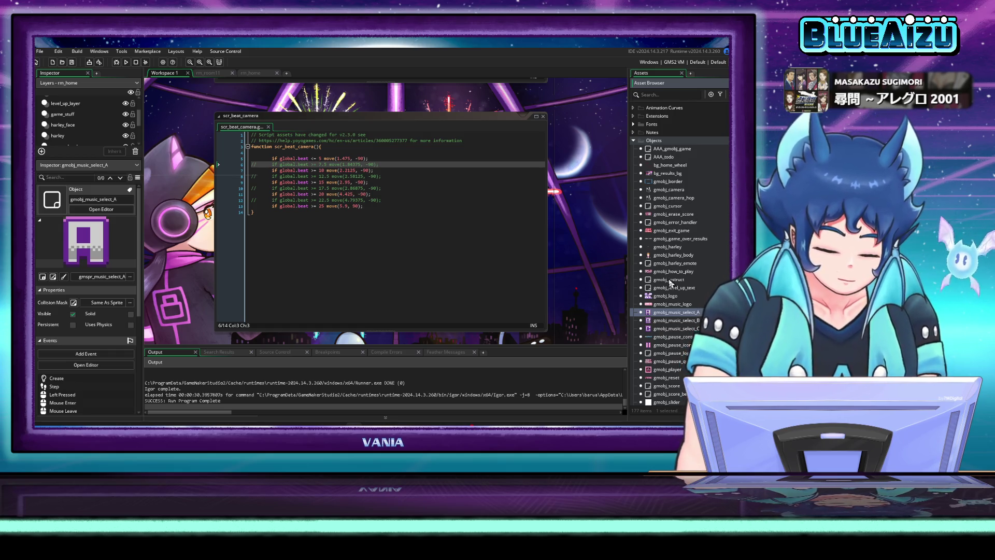
scroll(671, 283, "down", 2)
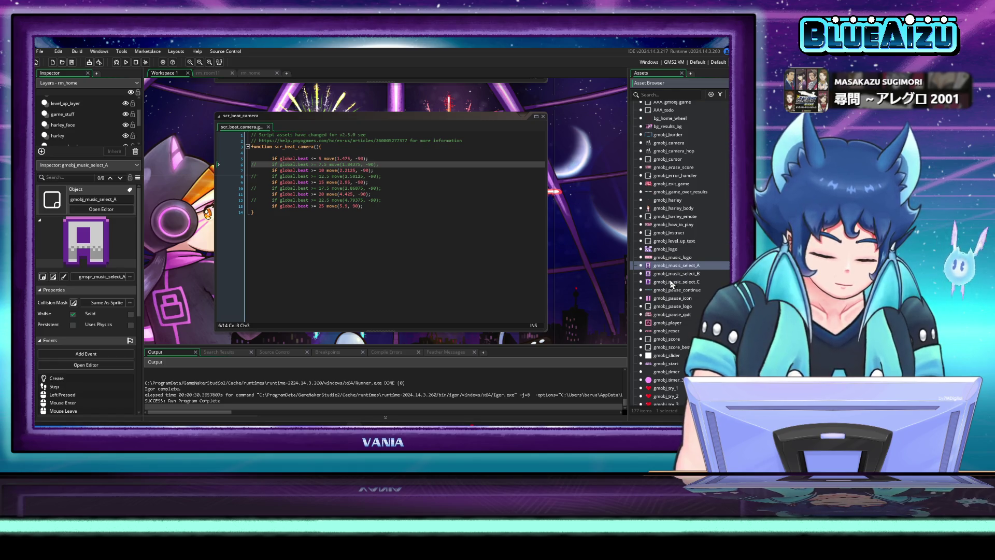
scroll(672, 284, "down", 1)
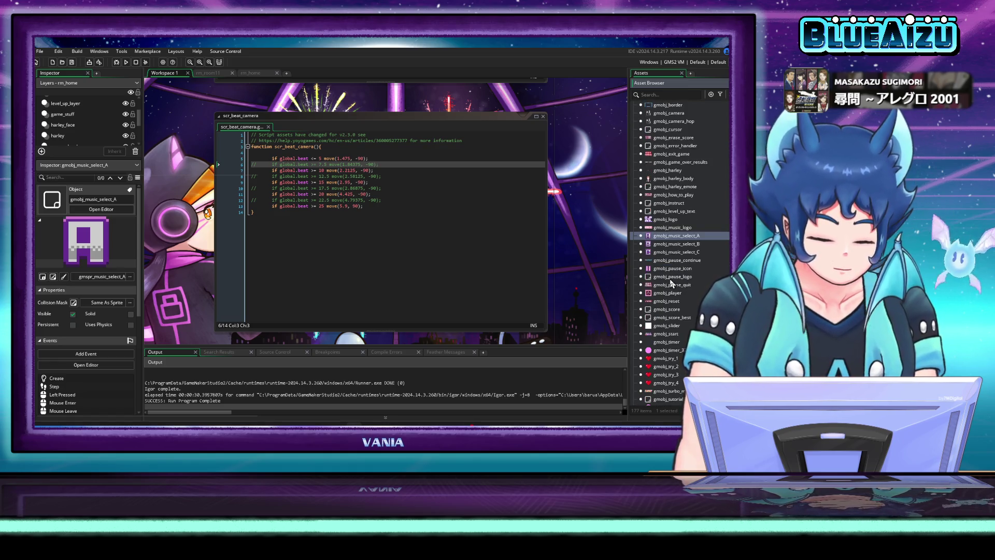
scroll(672, 283, "down", 2)
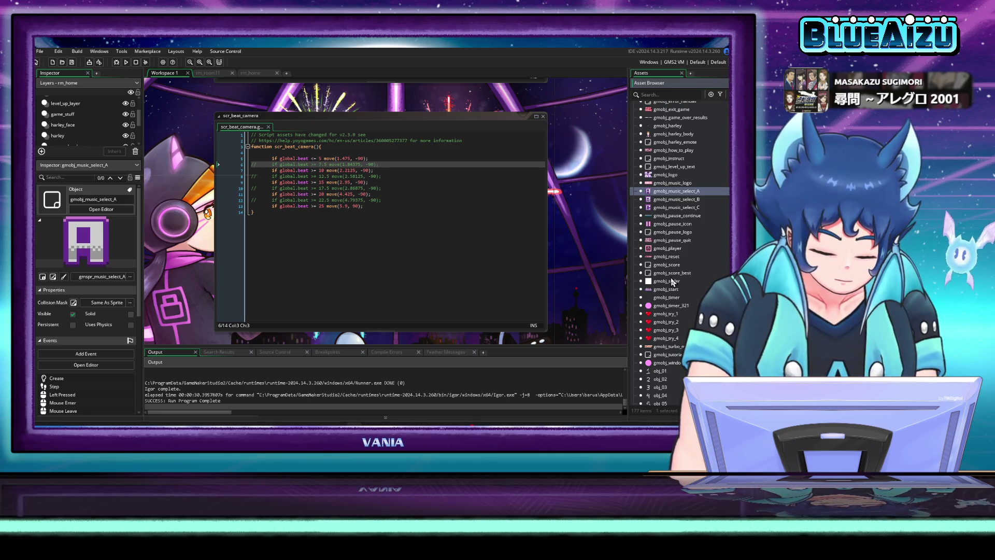
left_click(669, 289)
left_click(670, 297)
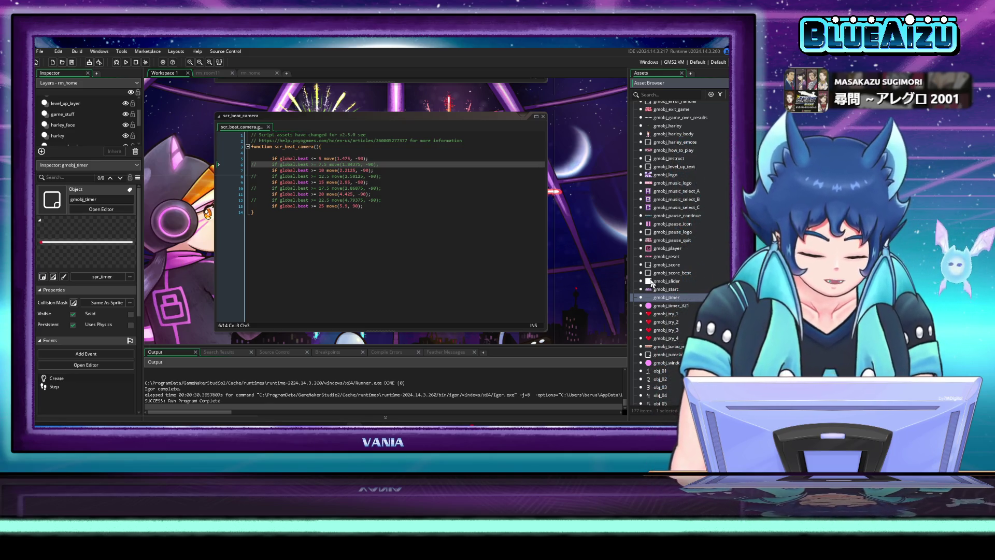
Step: Open gmobj_timer_321's Step event code and add a blank line after its countdown switch
double_click(684, 306)
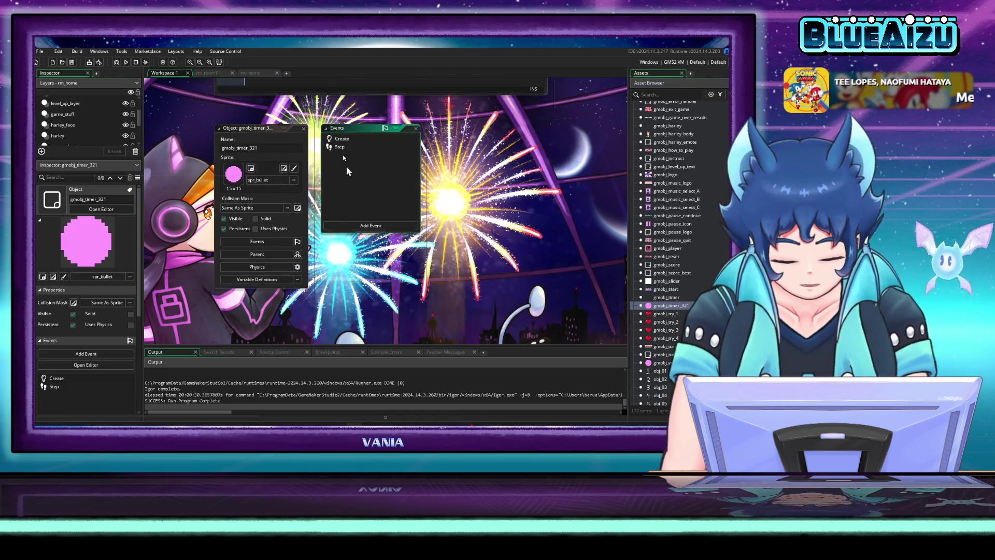
double_click(346, 140)
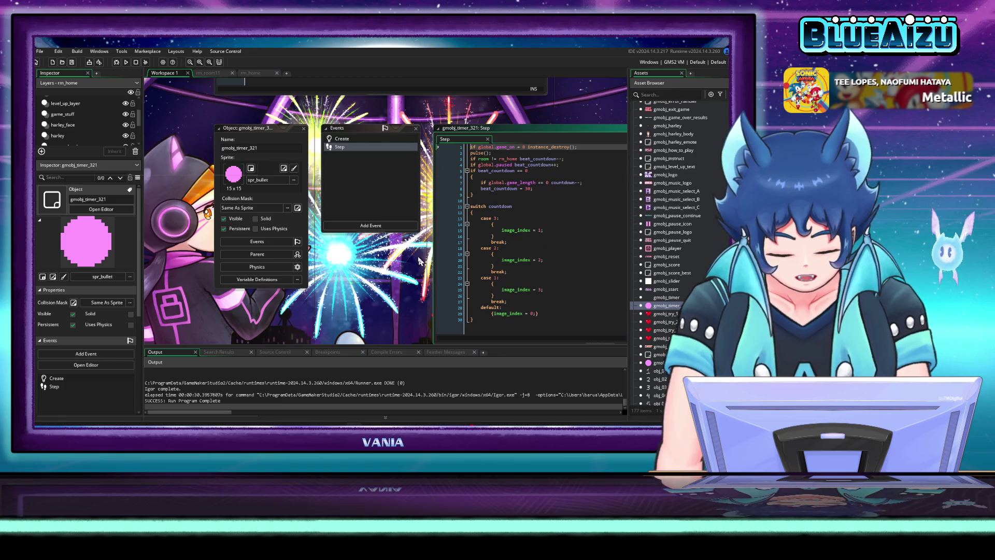
scroll(420, 252, "up", 5)
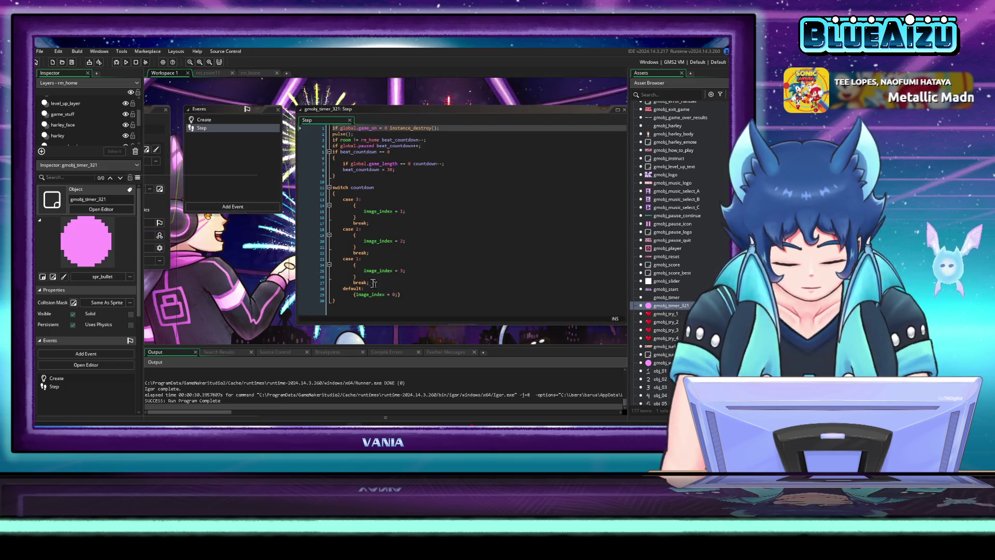
left_click(381, 308)
key("Return")
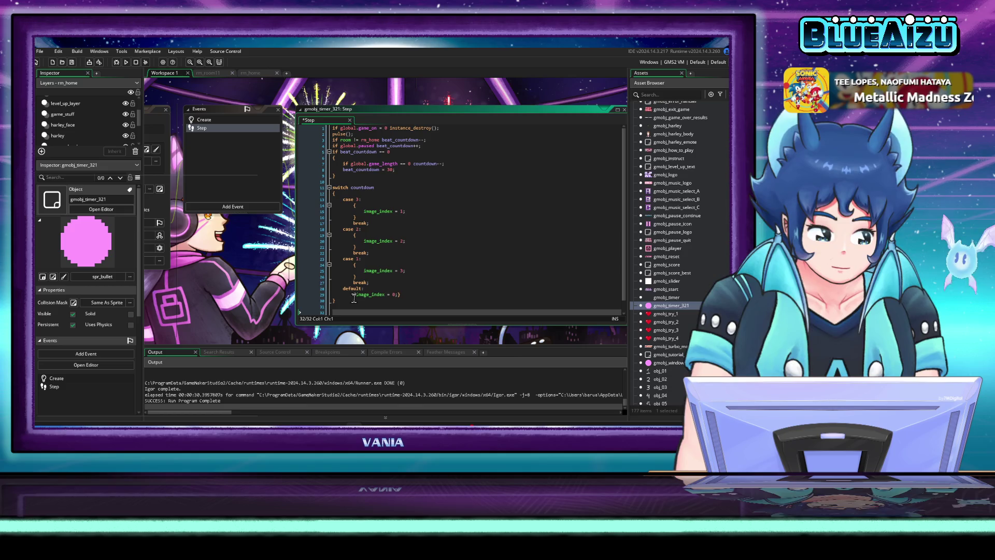
left_click_drag(247, 237, 296, 248)
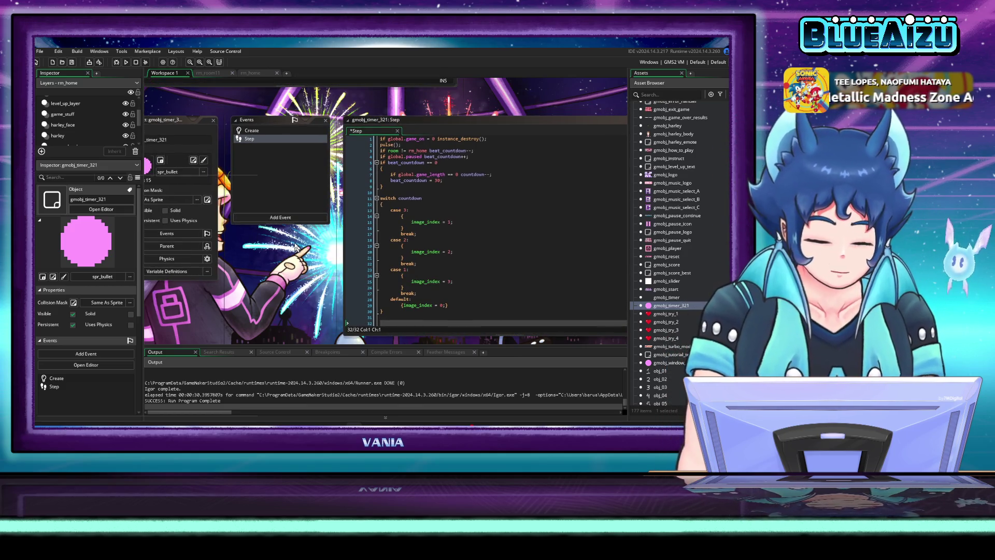